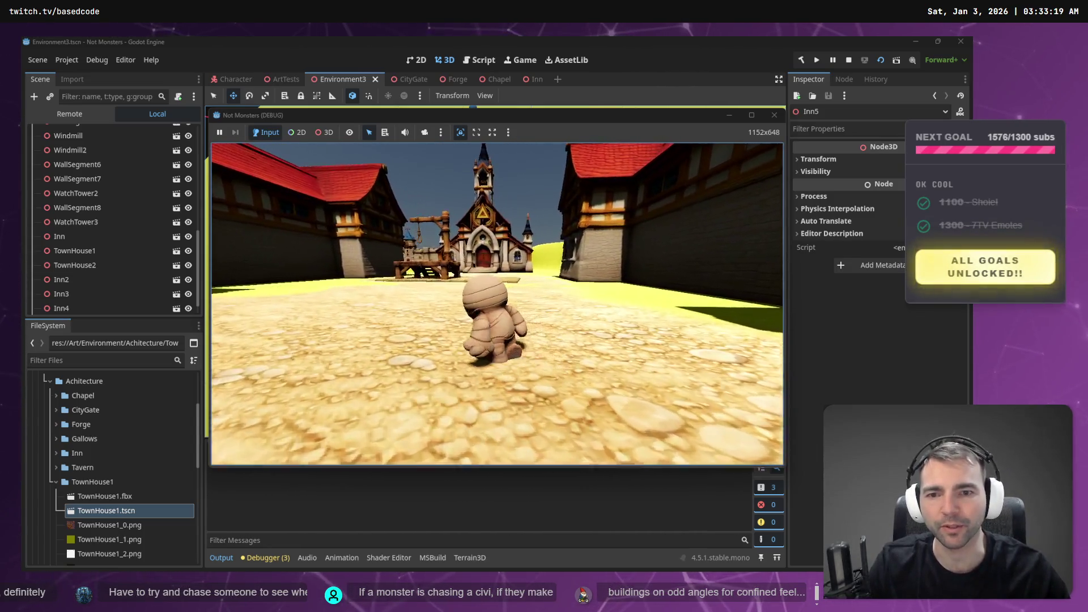
Walk the mummy over the gallows platform to the chapel entrance, then stop the game
key(w)
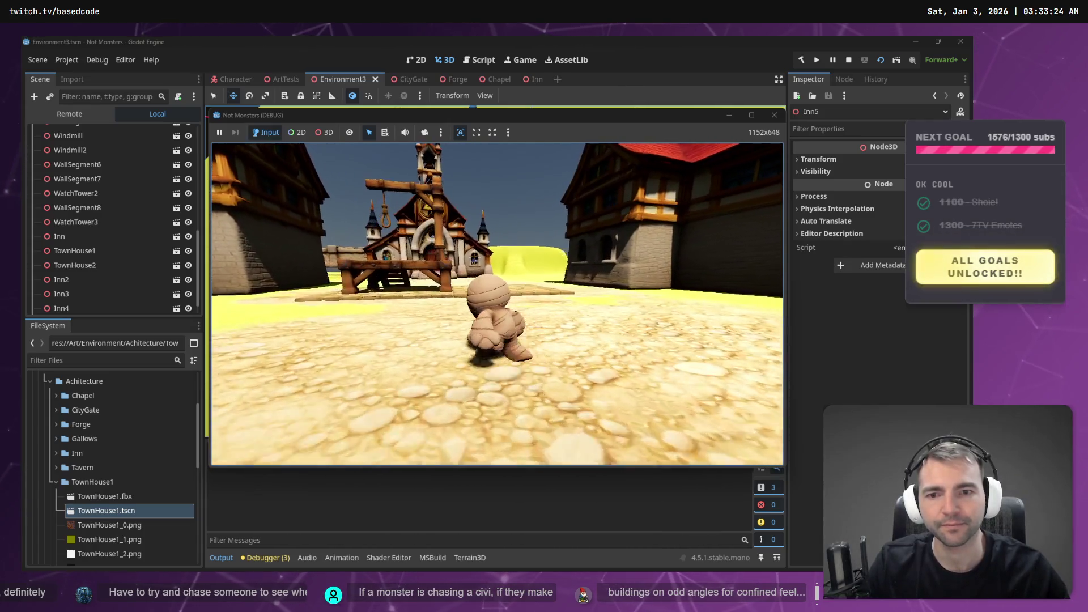
key(w)
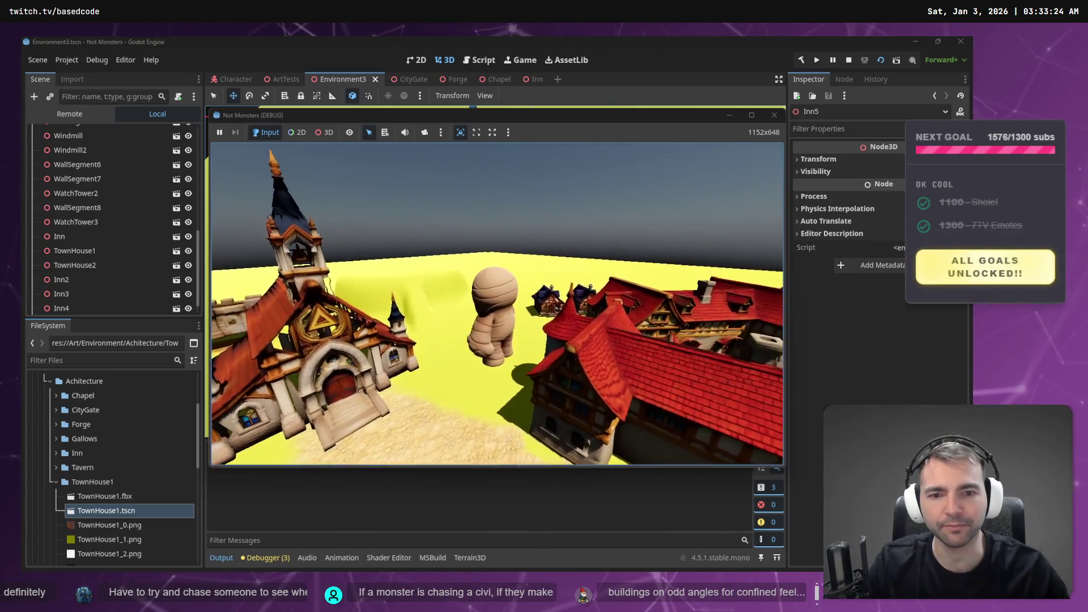
key(w)
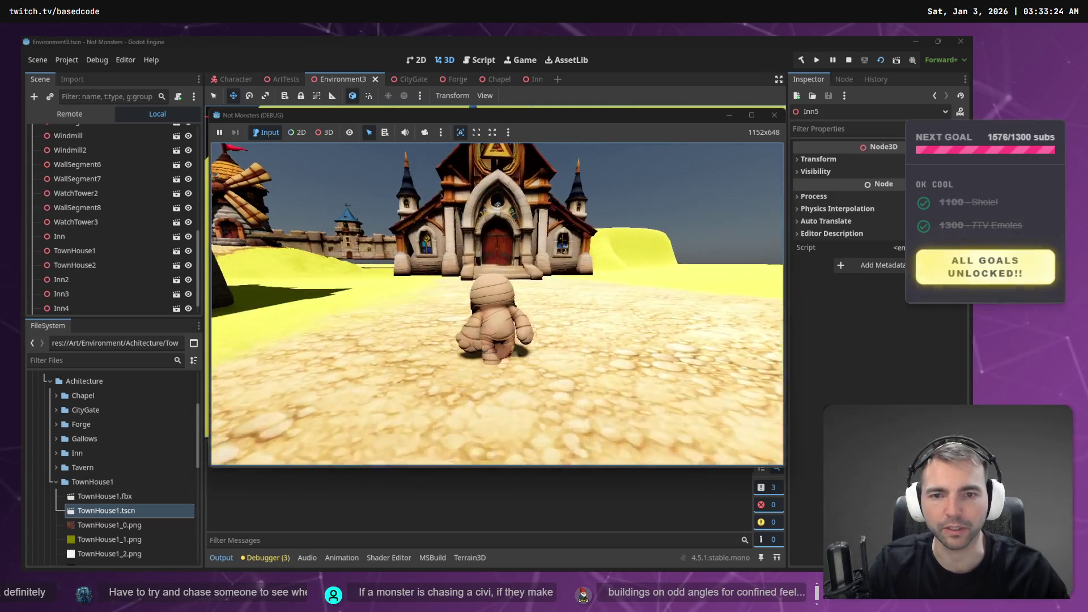
key(w)
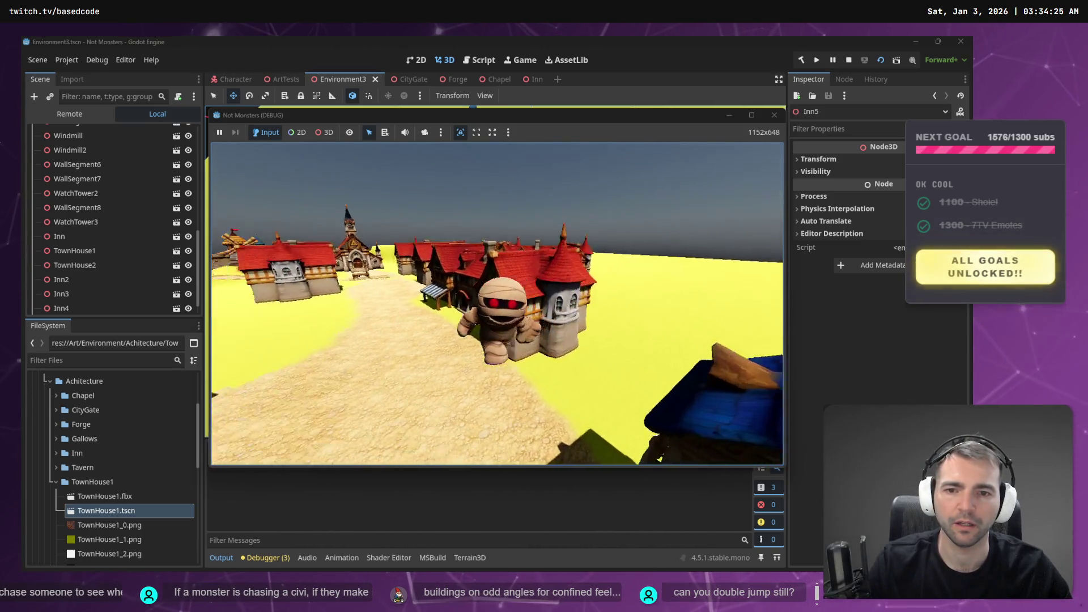
key(Escape)
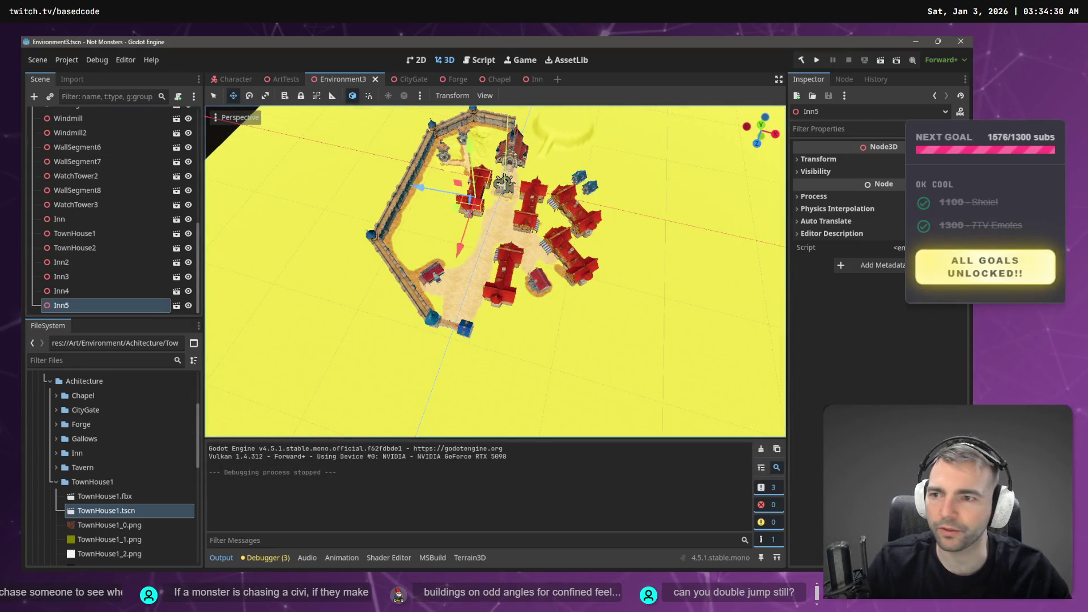
Set Terrain3D's World Background to Noise and relaunch the game
scroll(93, 170, up, 10)
click(92, 207)
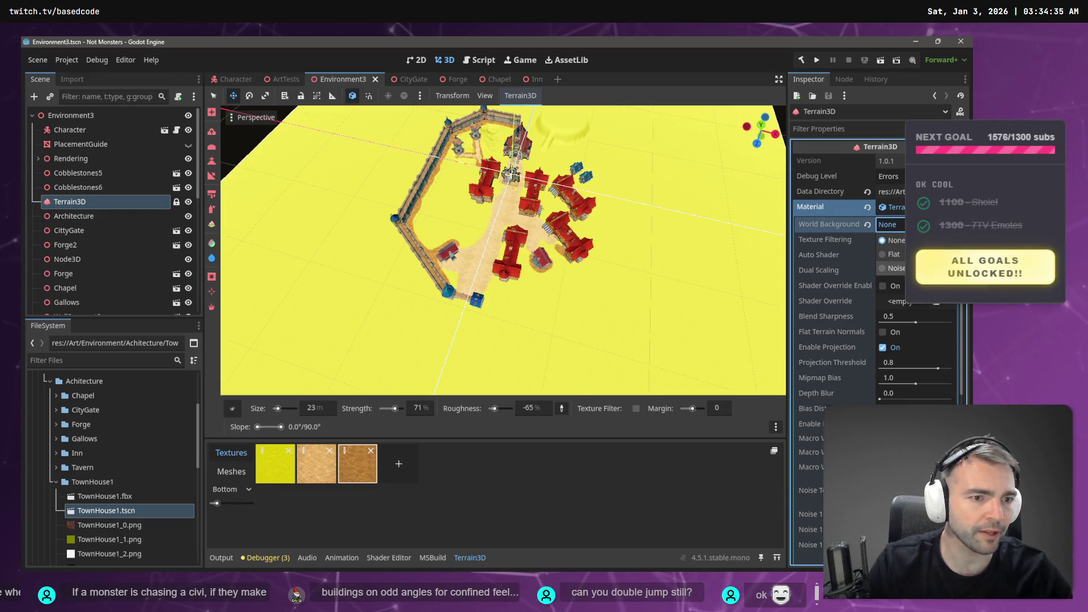
click(895, 268)
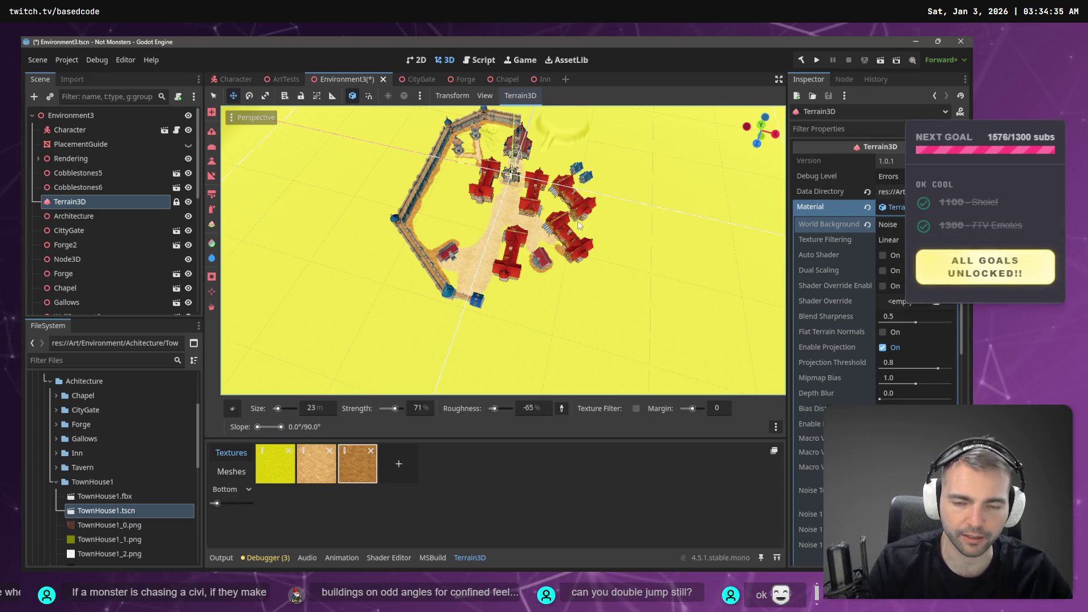
key(F6)
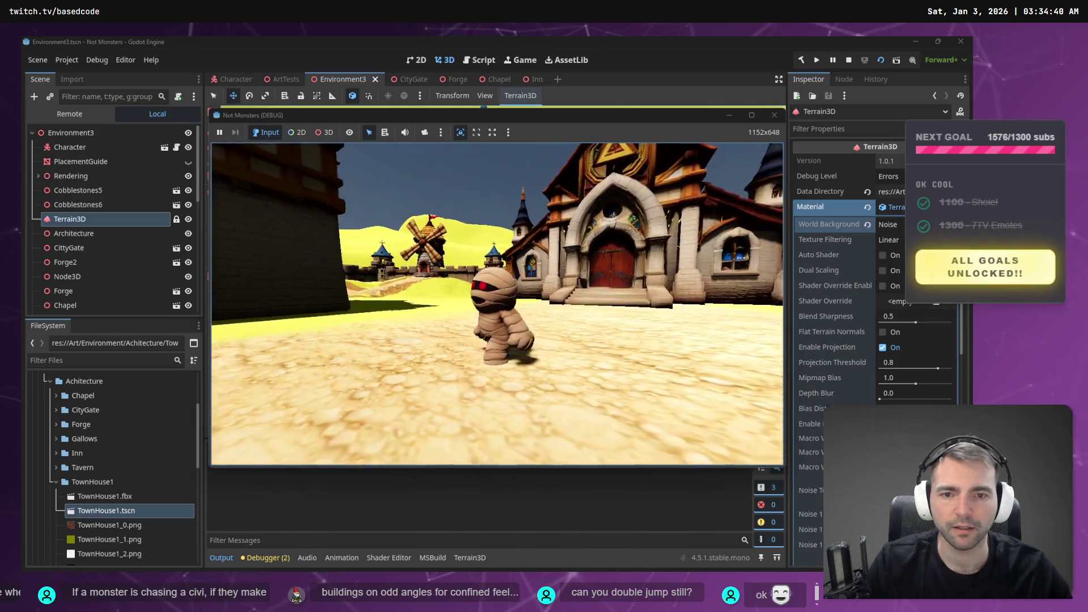
Climb over the red roofs, cross the sunlit town square toward the hills, then stop the game
key(space)
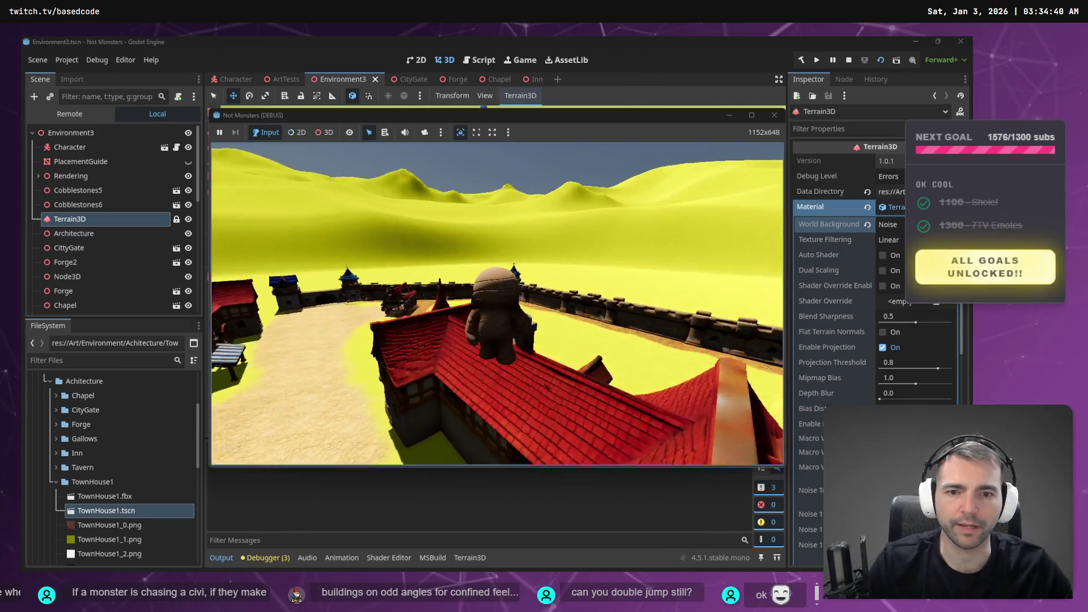
key(w)
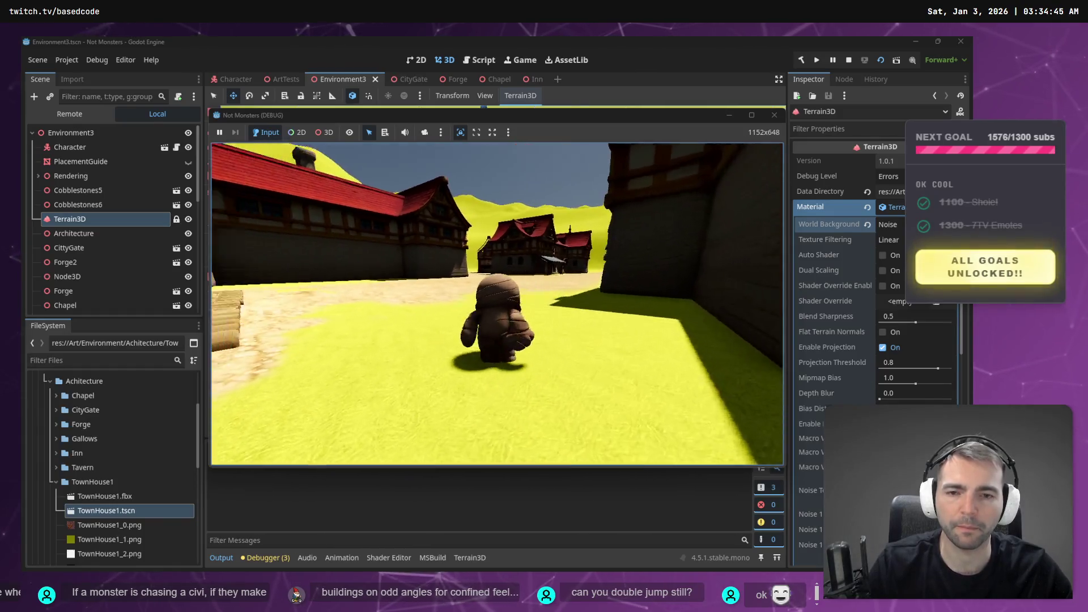
key(w)
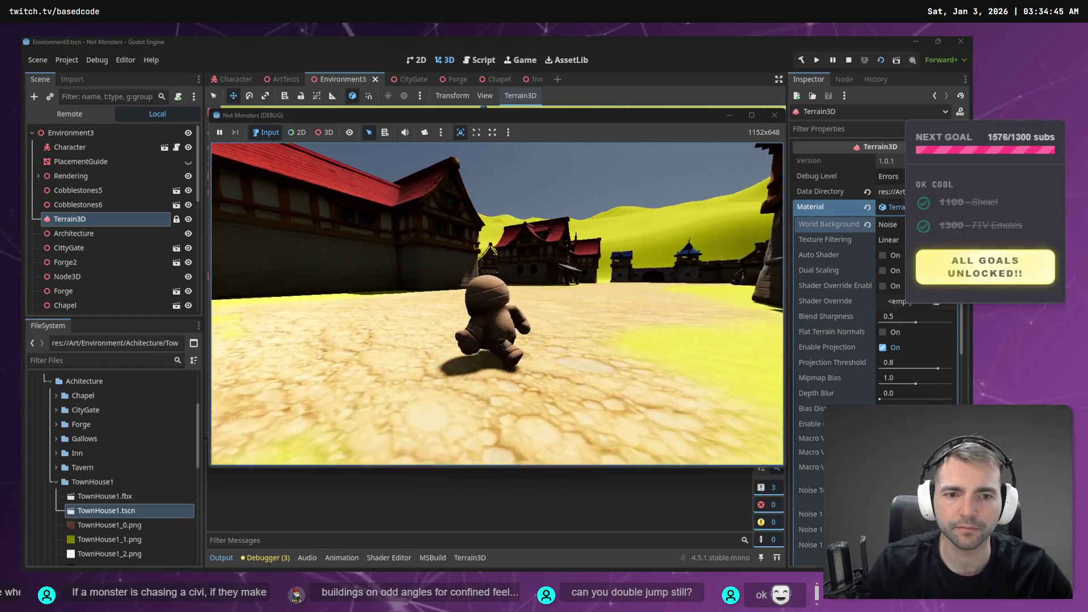
key(w)
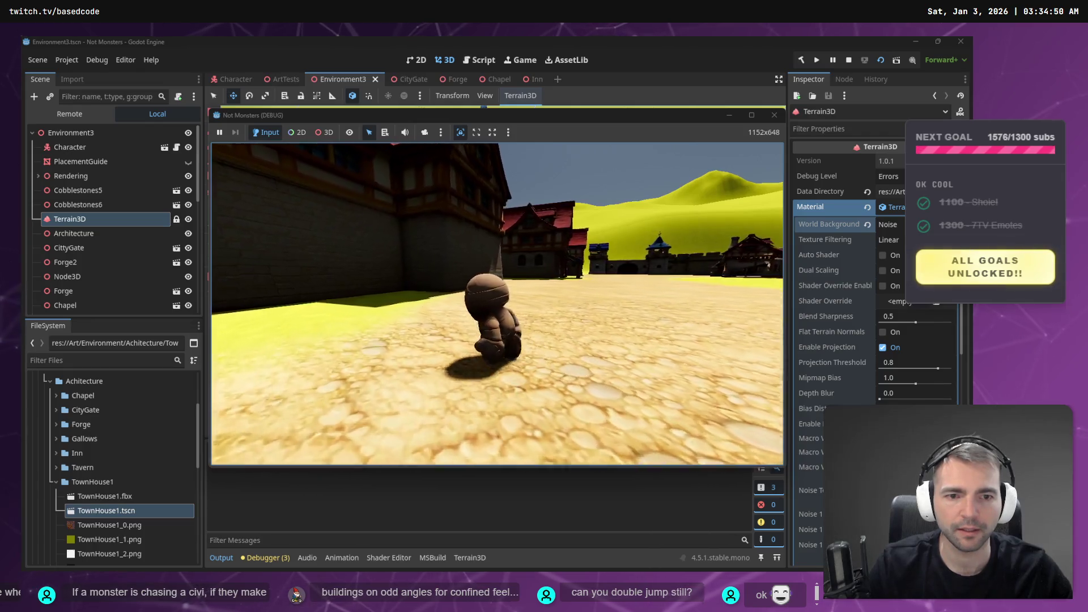
key(w)
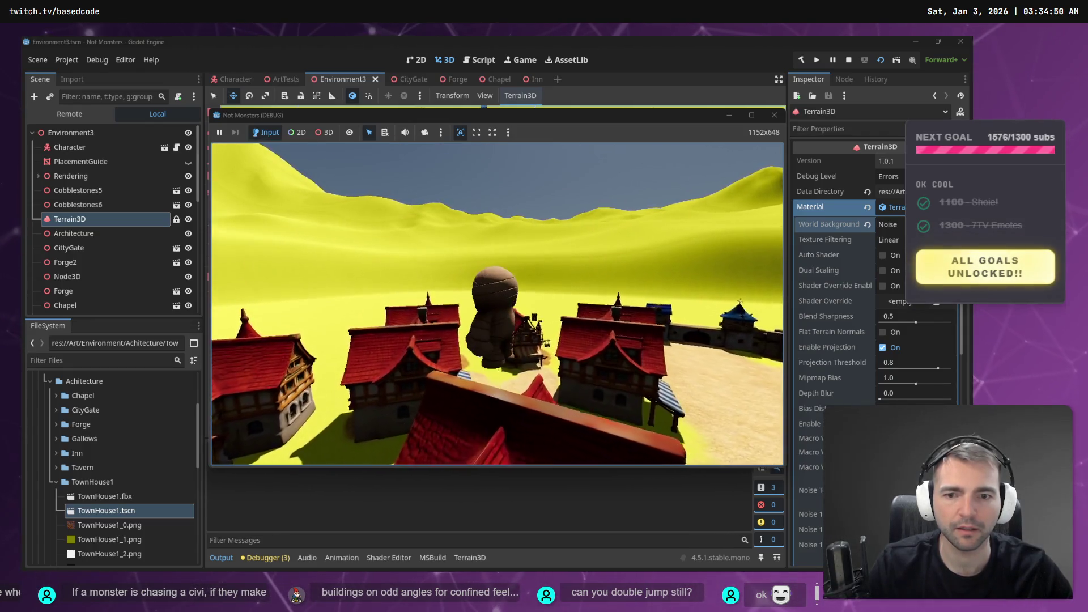
key(w)
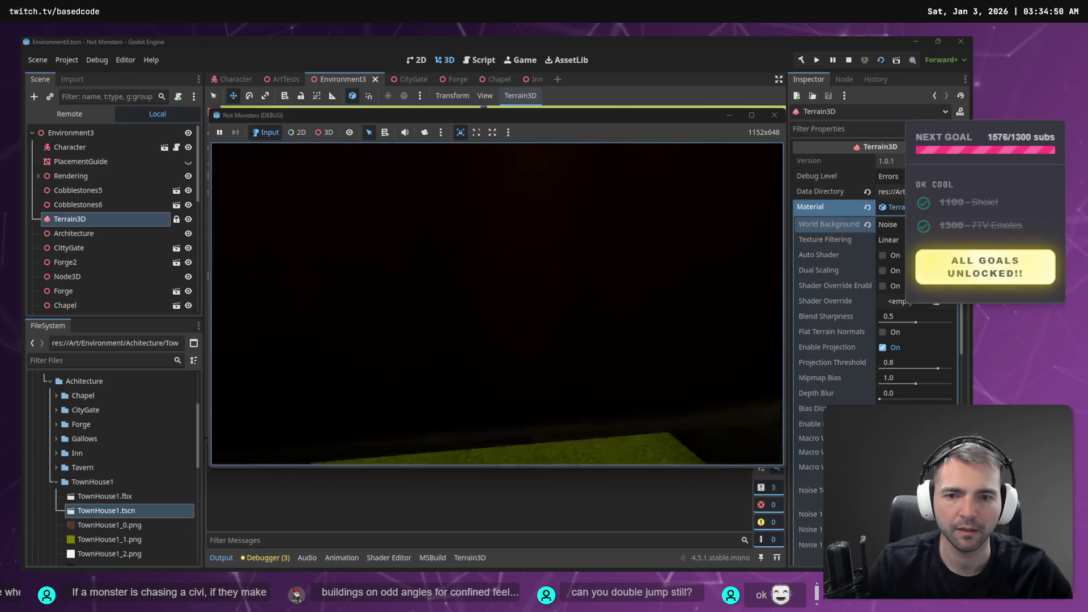
key(w)
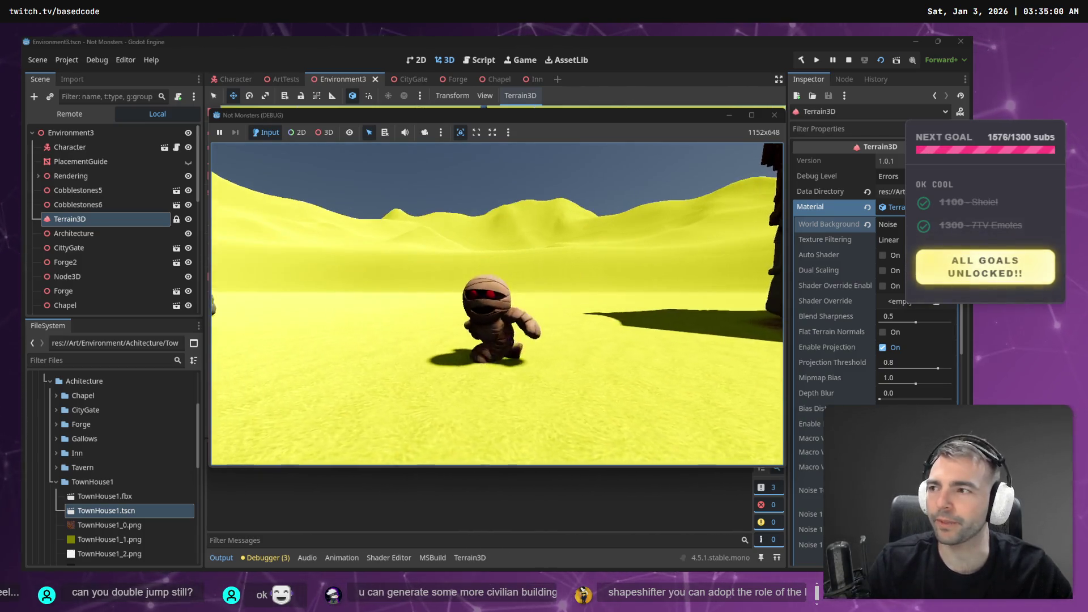
key(w)
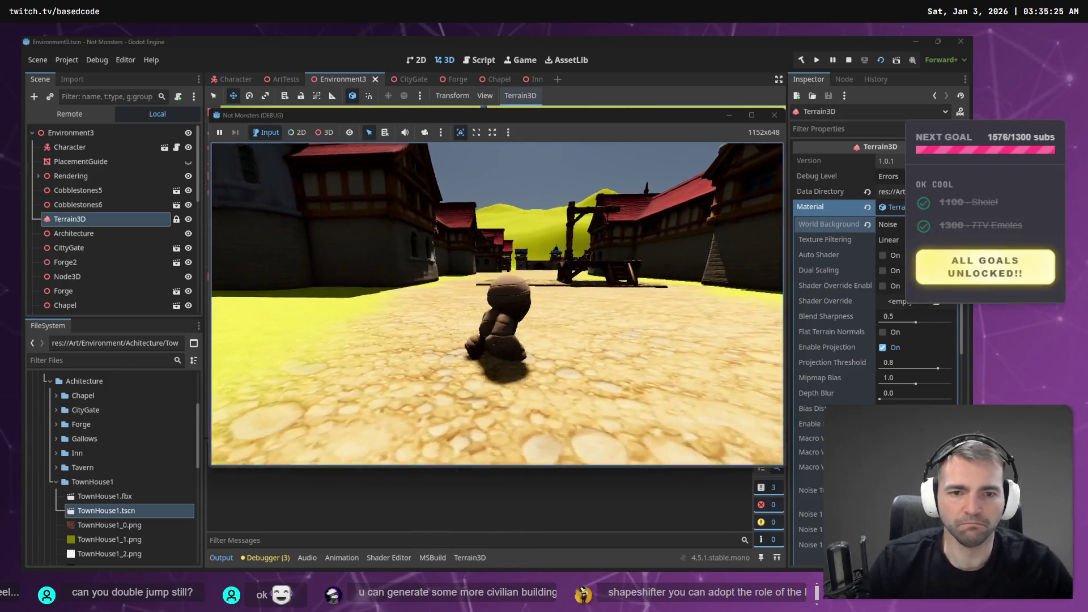
key(F8)
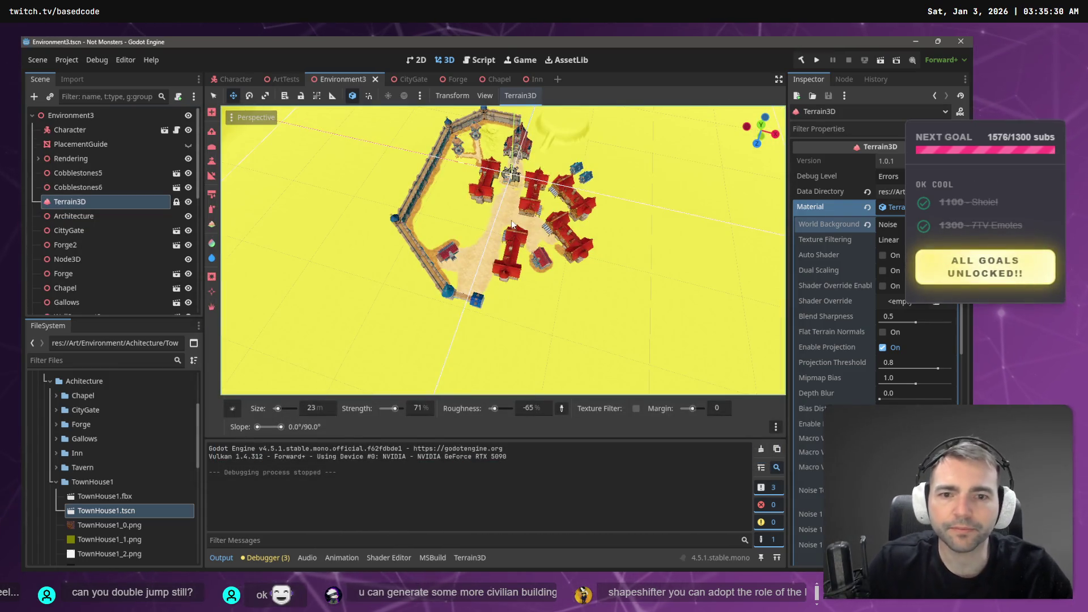
Reimport TownHouse1.fbx with Root Scale 5.0
scroll(543, 76, down, 4)
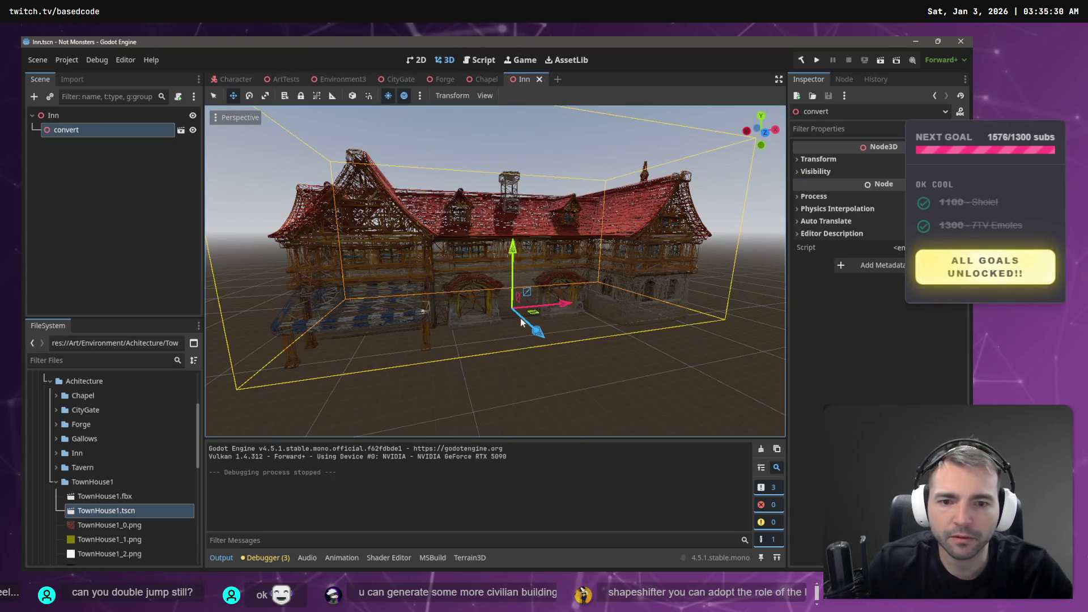
click(92, 116)
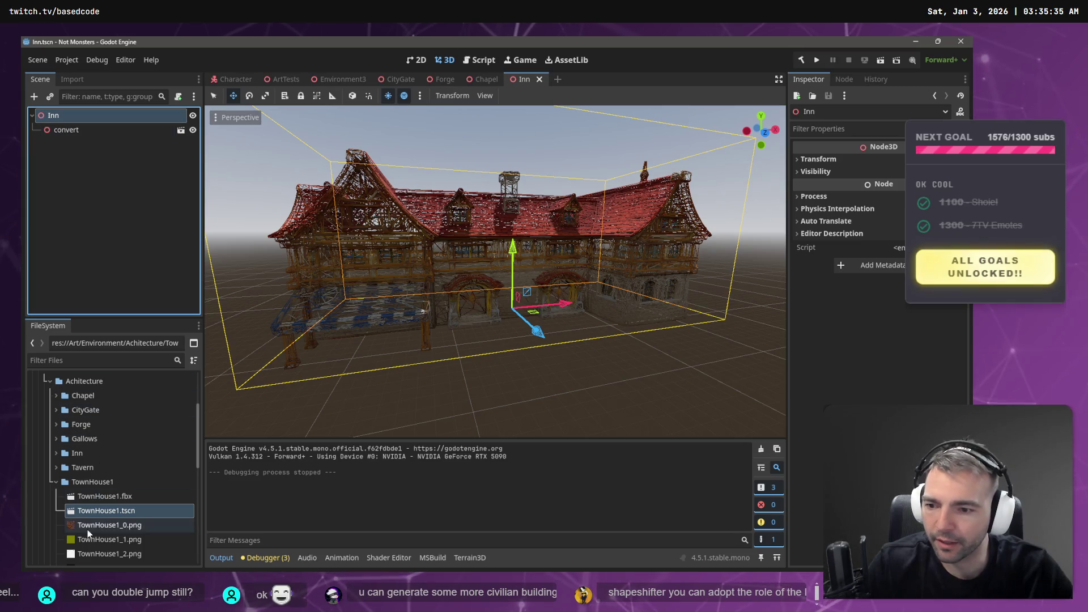
click(114, 497)
click(61, 132)
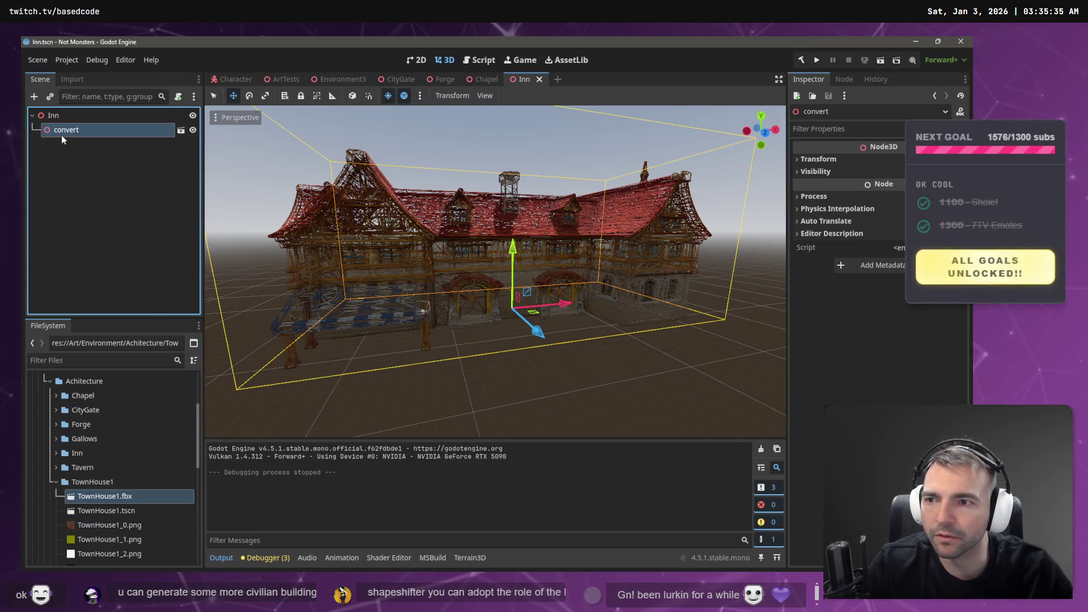
click(78, 79)
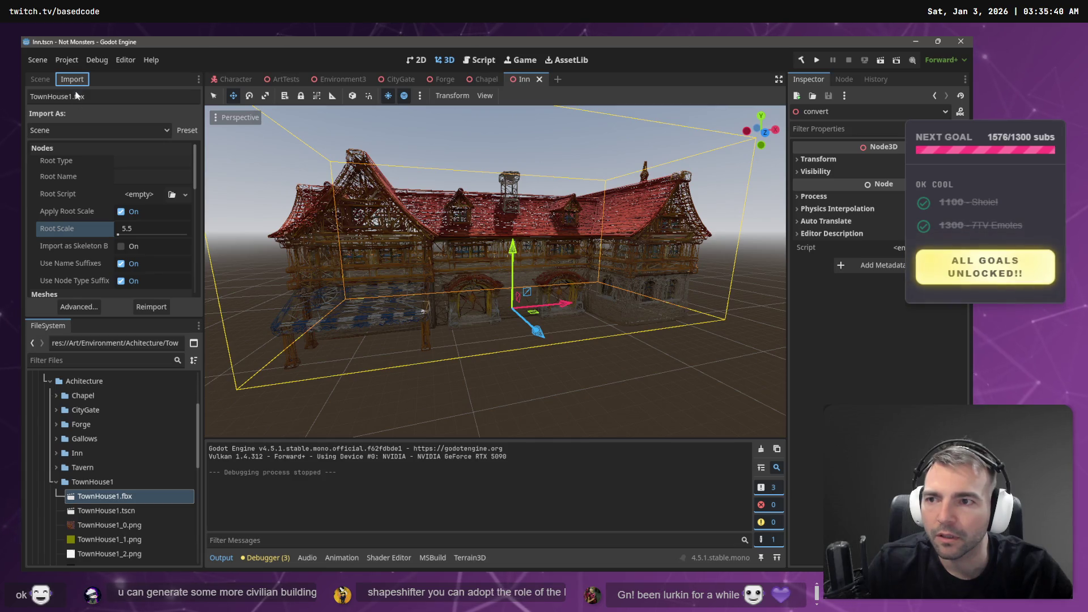
click(137, 233)
text(5)
key(Return)
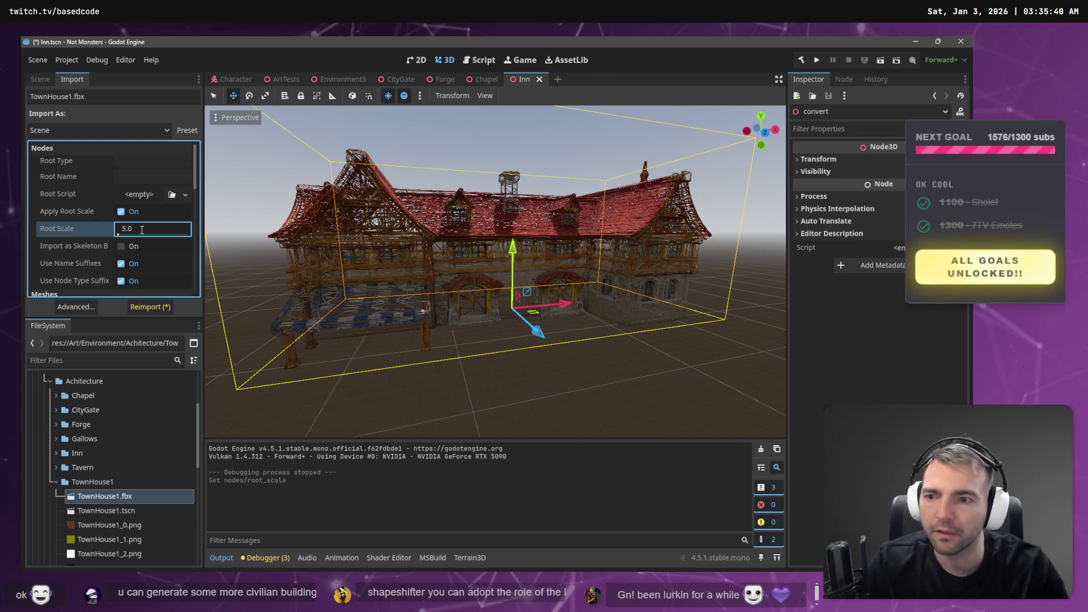
click(153, 307)
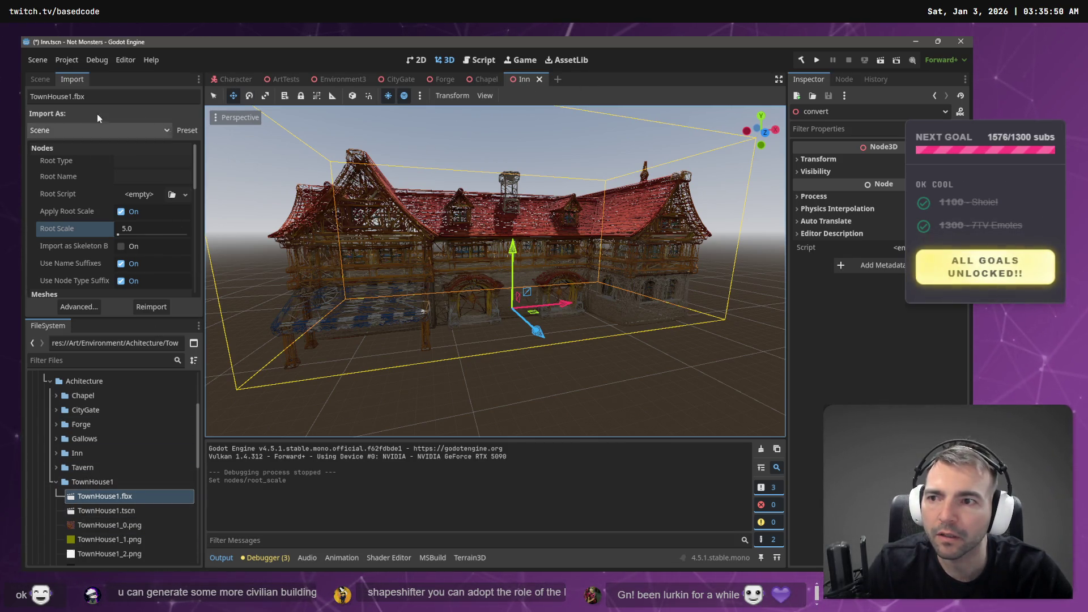
Reimport TownHouse1.fbx again at Root Scale 4.0
click(33, 80)
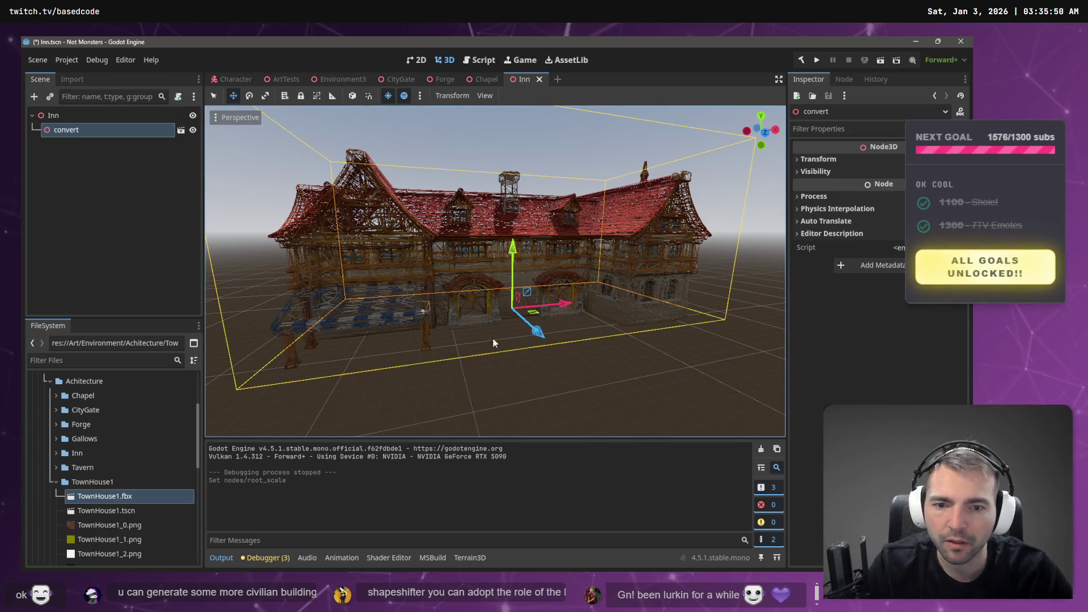
click(114, 511)
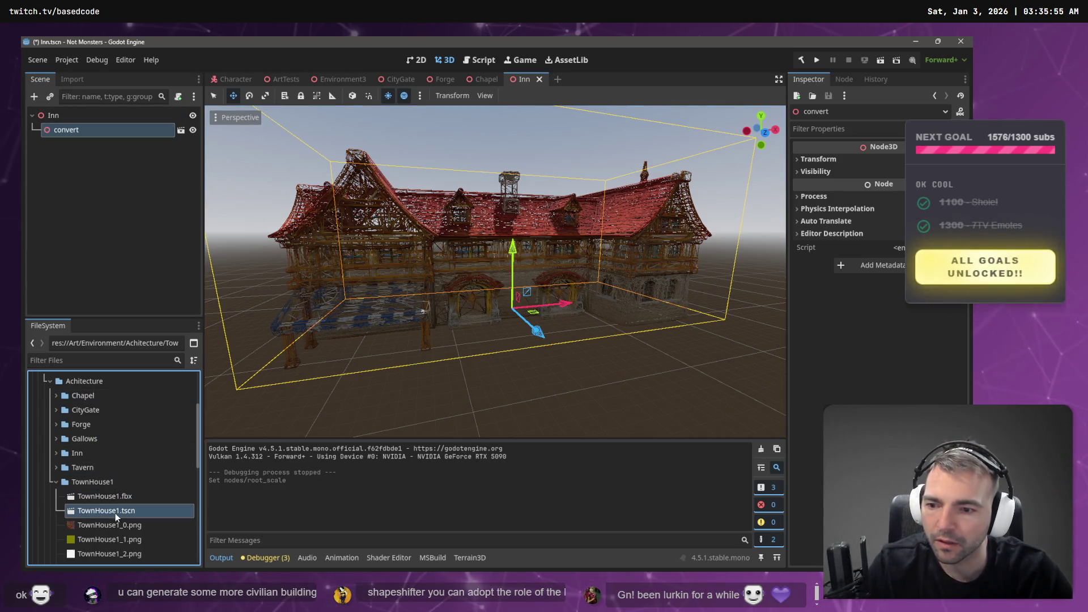
click(116, 497)
click(66, 79)
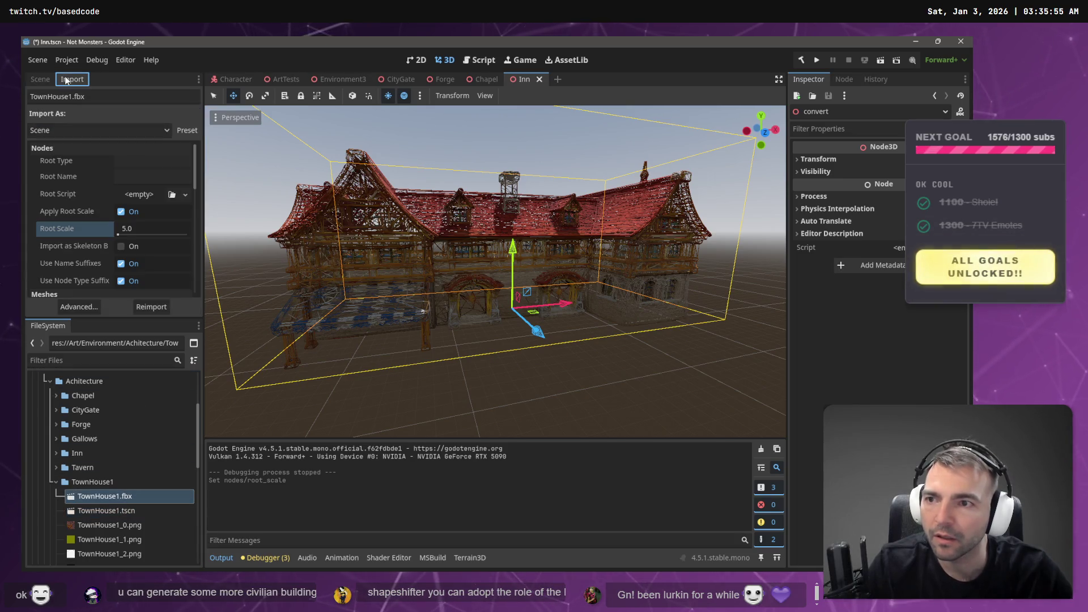
click(151, 232)
text(4)
key(Return)
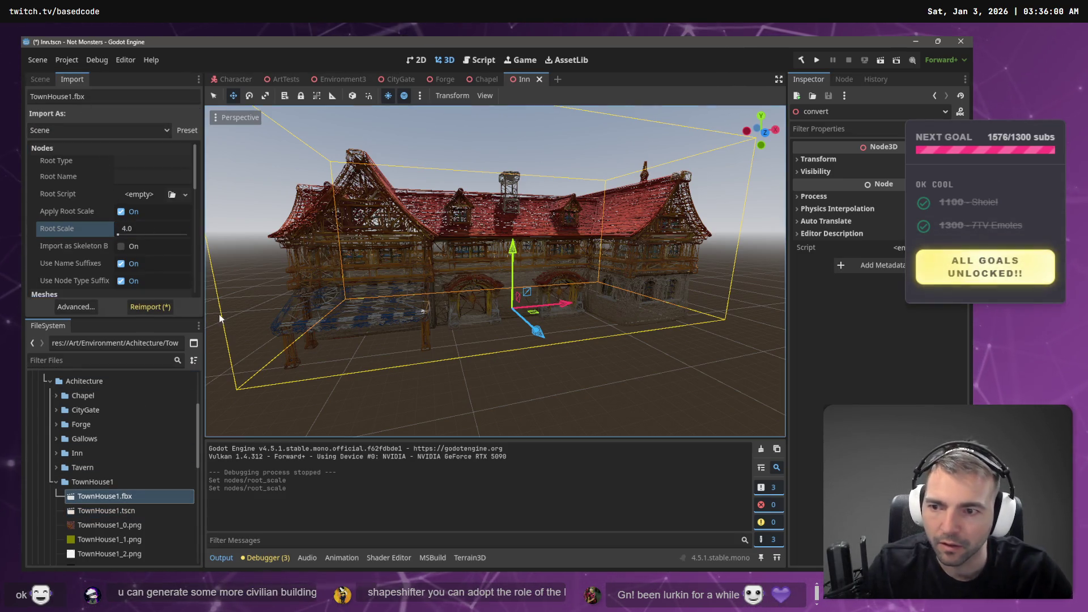
click(149, 308)
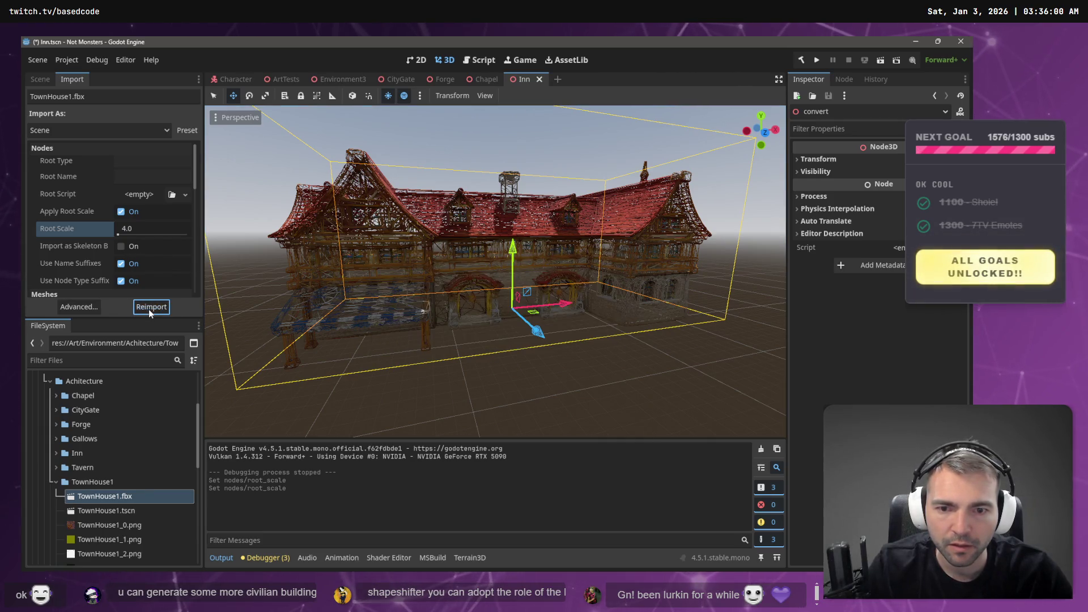
Back in the Inn scene tree, select the convert node and request its deletion
click(38, 80)
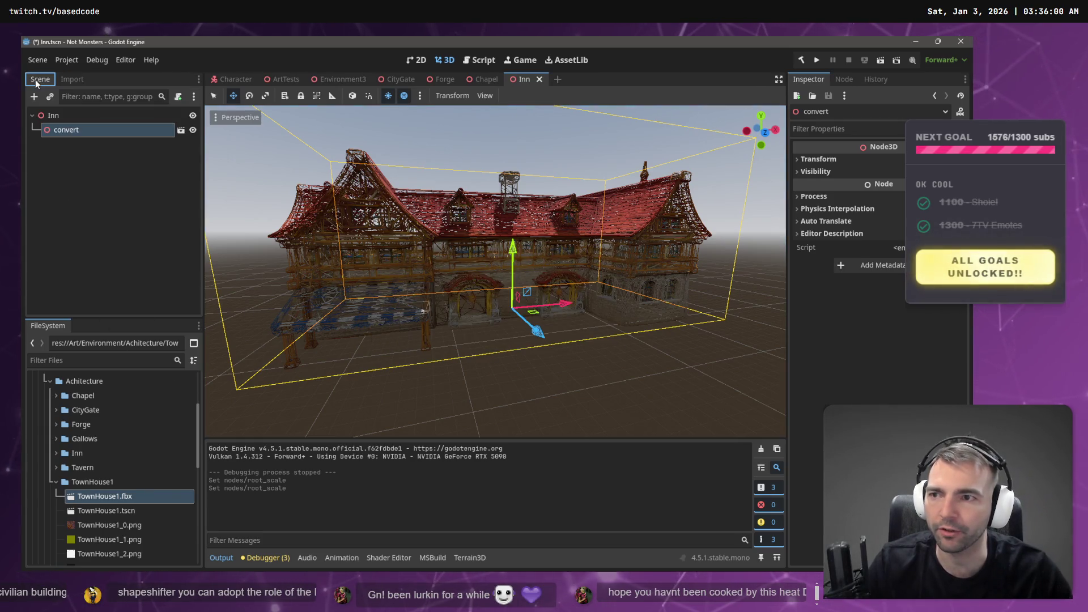
click(74, 118)
click(66, 130)
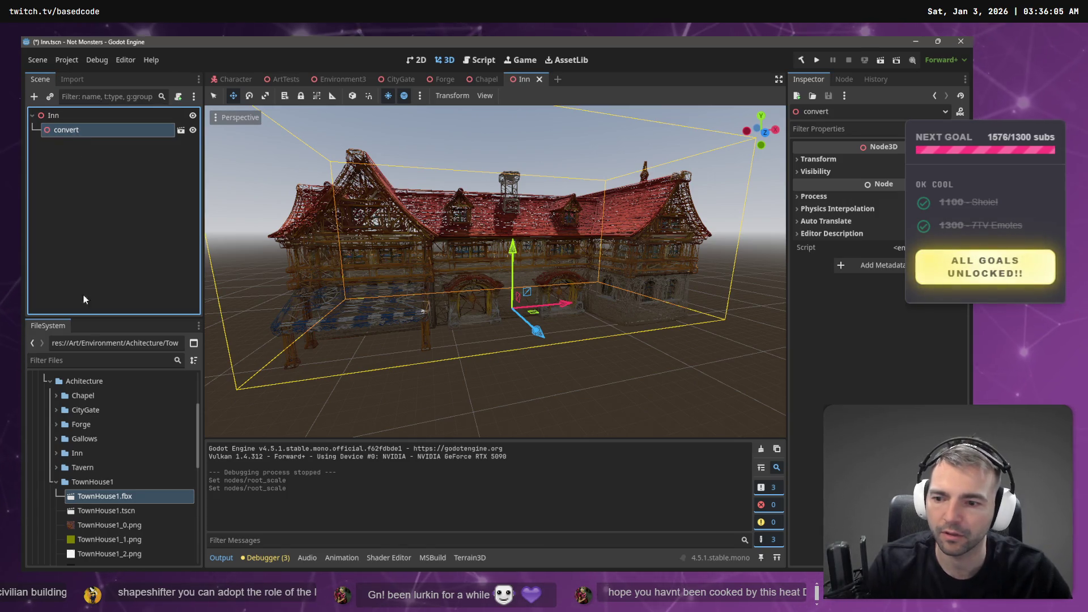
key(Delete)
key(Return)
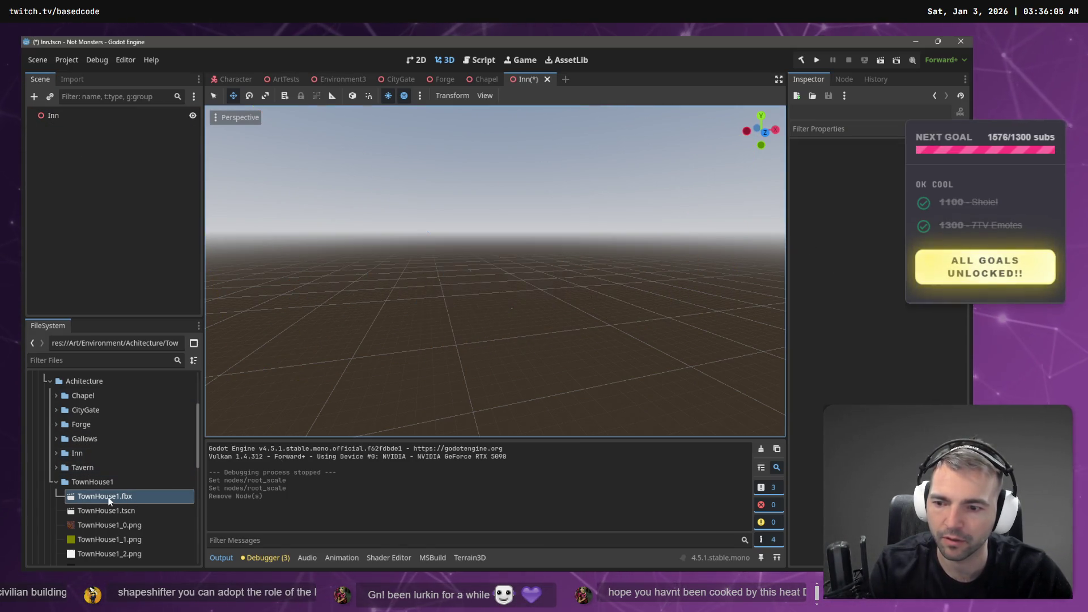
mouse_move(109, 502)
mouse_down()
mouse_move(68, 377)
mouse_move(56, 124)
mouse_up()
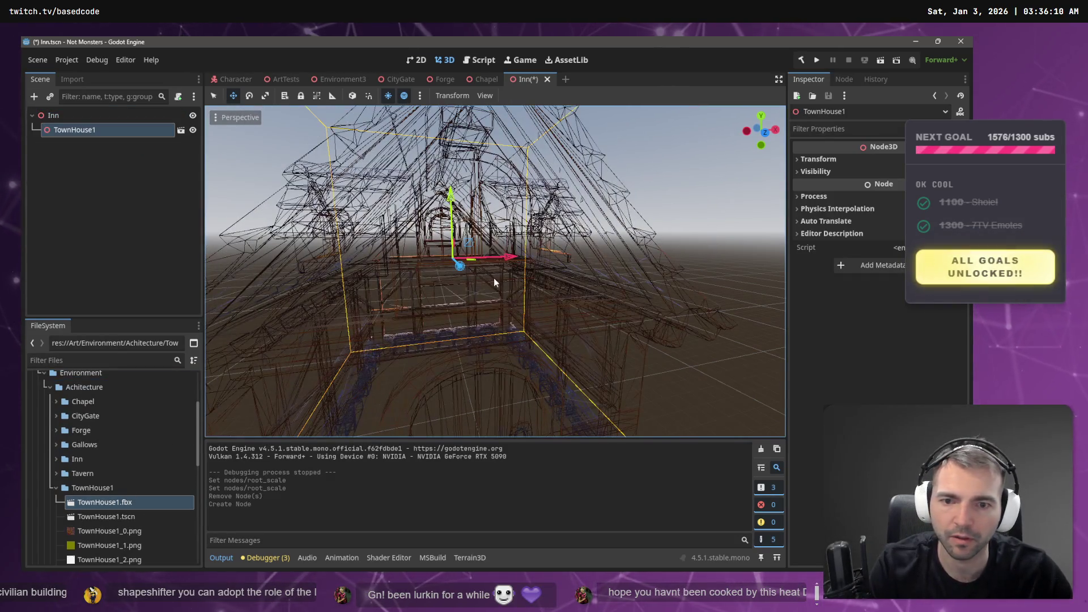
click(839, 160)
click(827, 219)
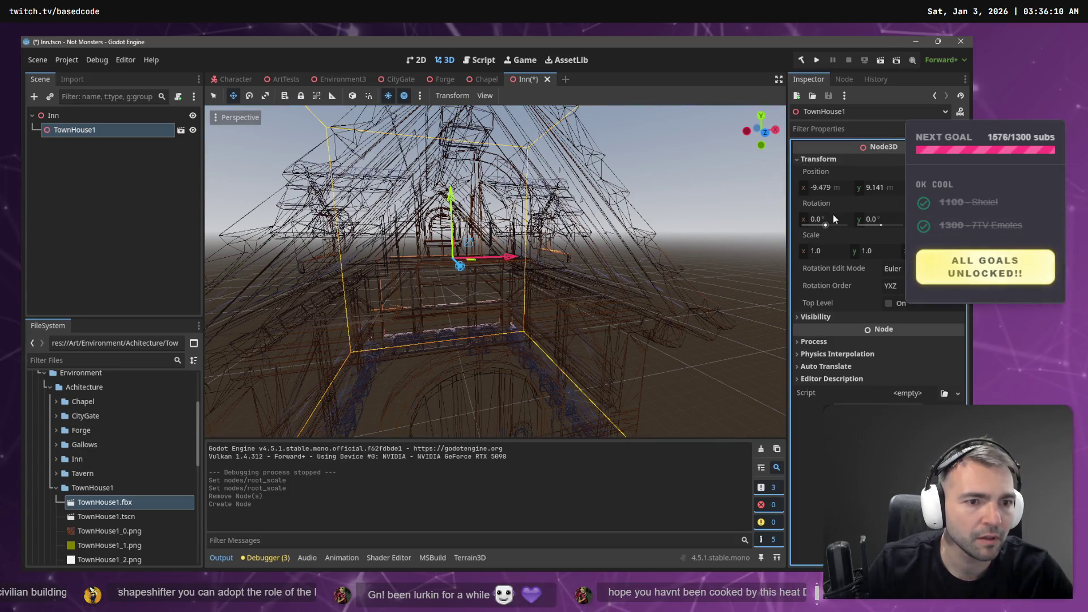
click(957, 171)
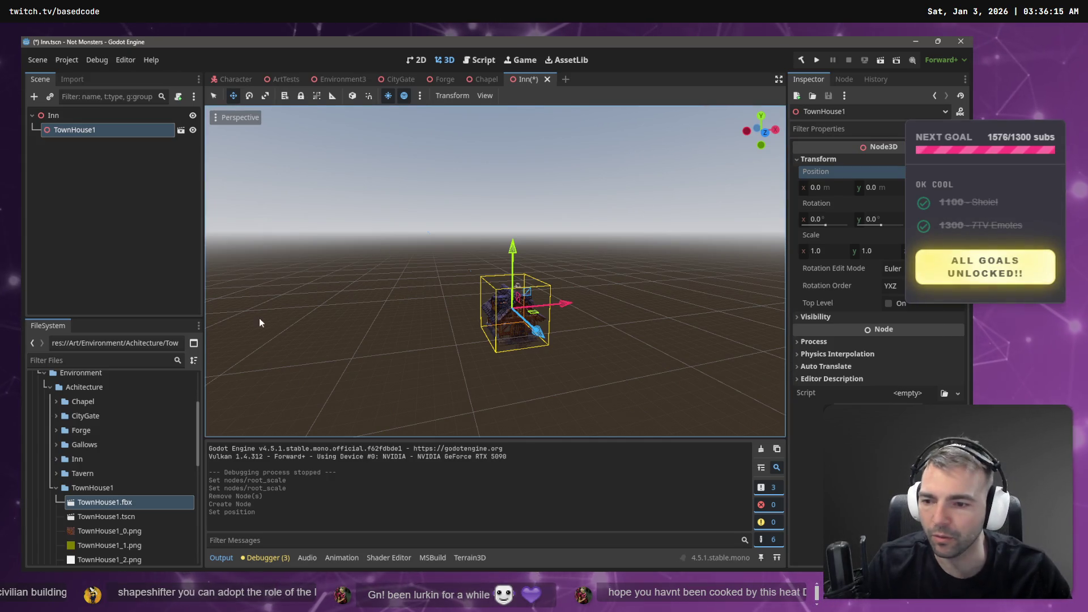
key(ctrl+z)
key(ctrl+z)
key(ctrl+z)
key(ctrl+z)
key(ctrl+z)
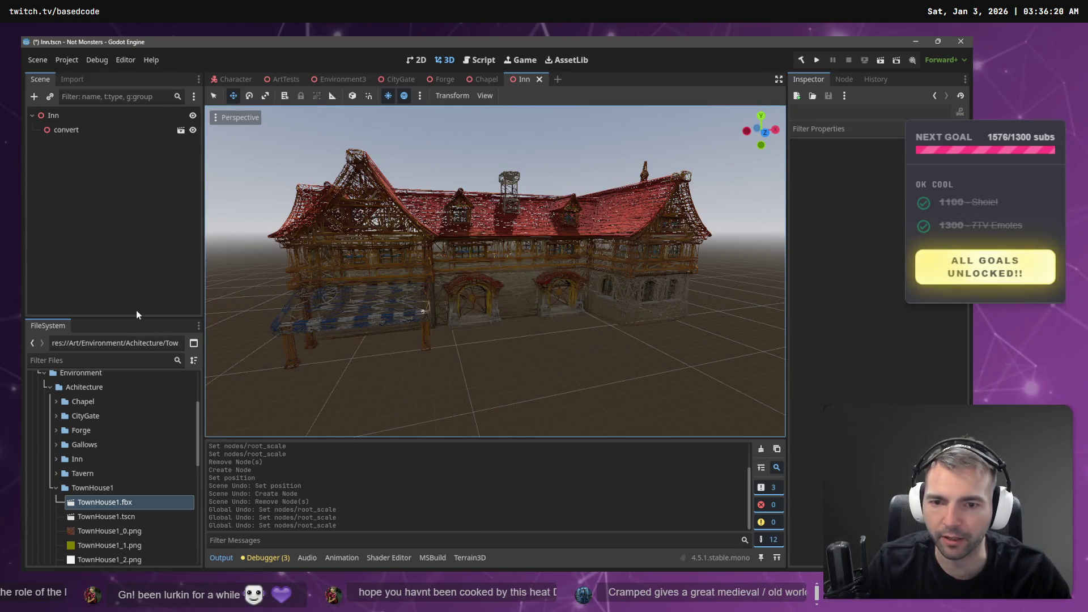
key(ctrl+z)
key(ctrl+z)
key(ctrl+z)
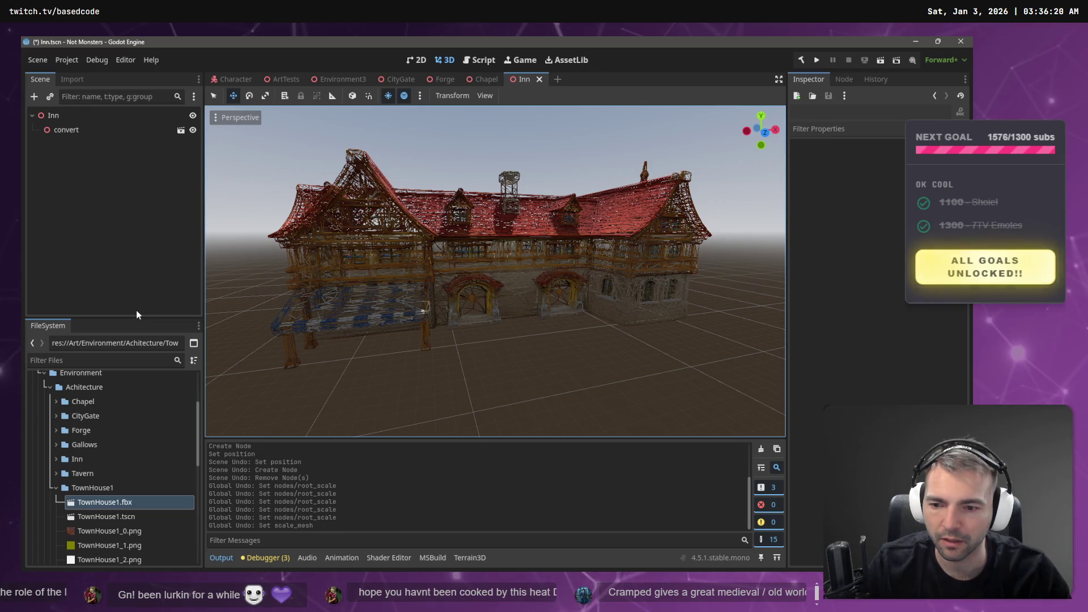
click(56, 488)
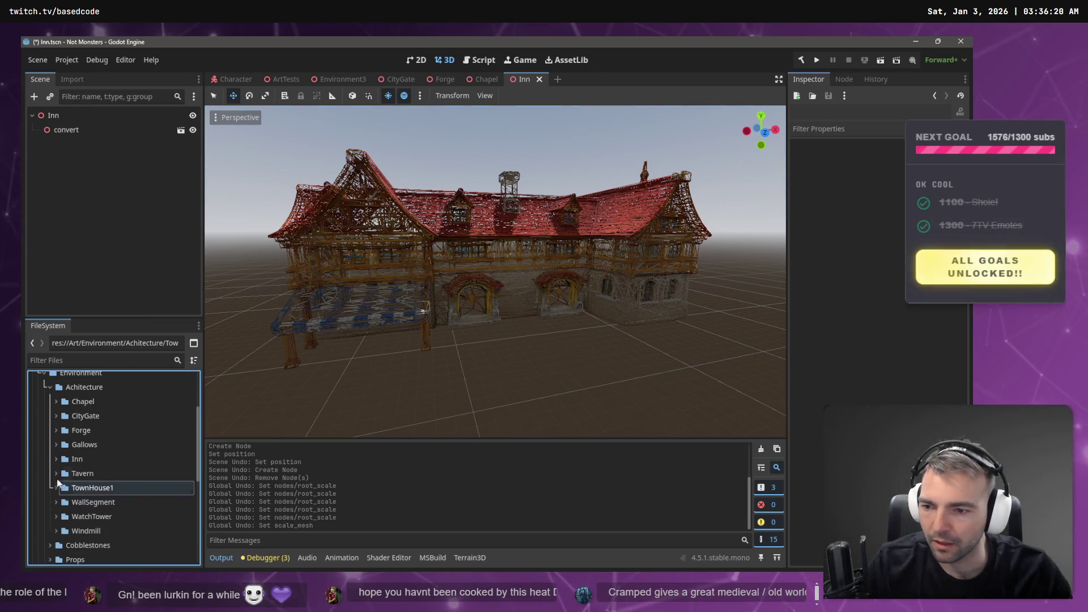
Reimport Inn.glb with Root Scale 30.0, then switch to the Environment3 scene
click(56, 459)
click(89, 473)
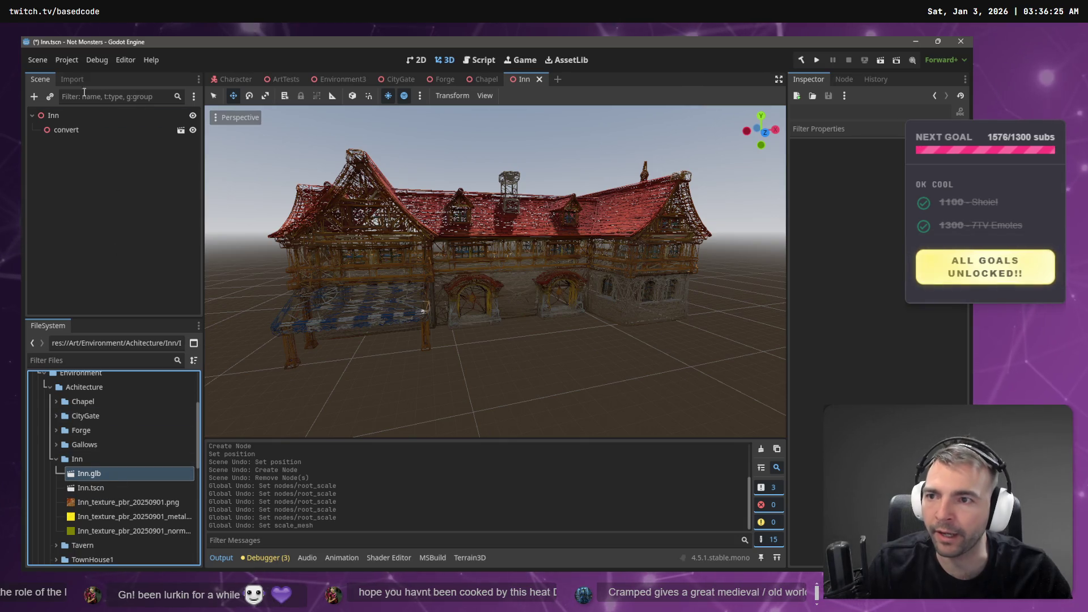
click(72, 79)
click(133, 229)
text(30)
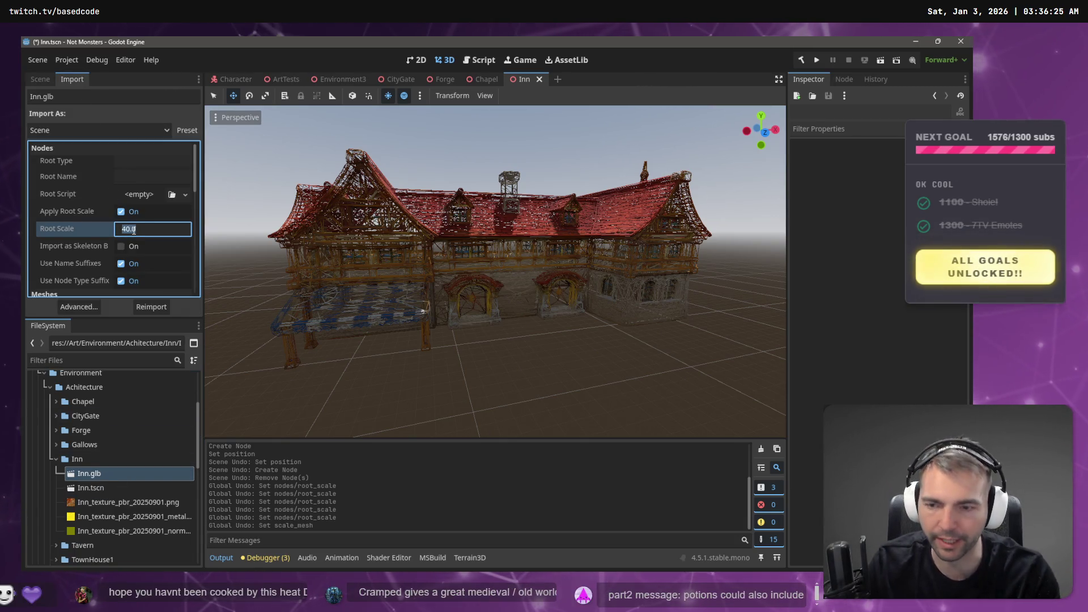
key(Return)
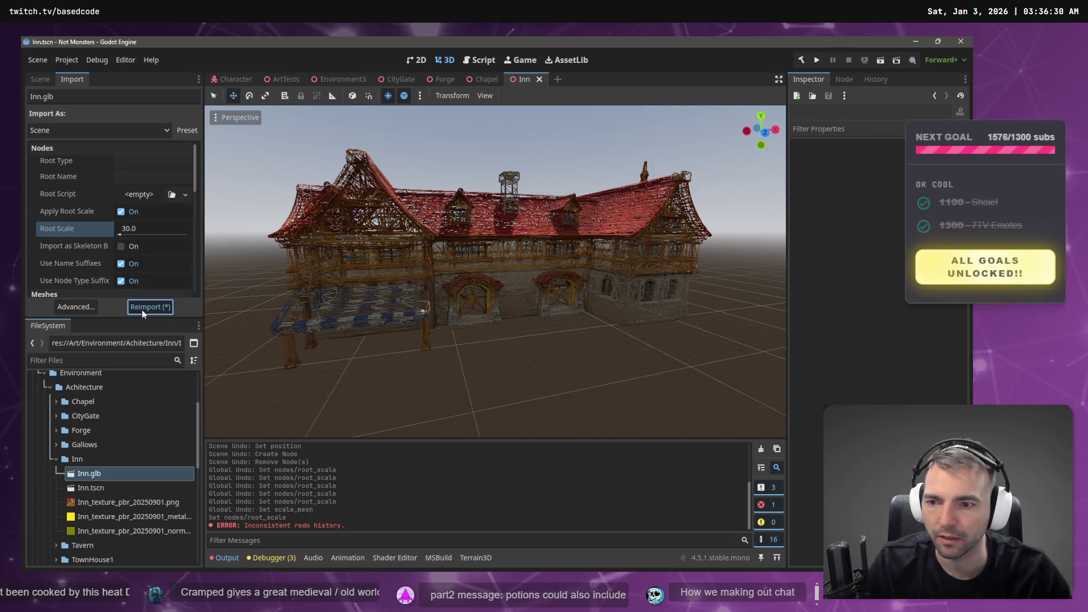
click(143, 307)
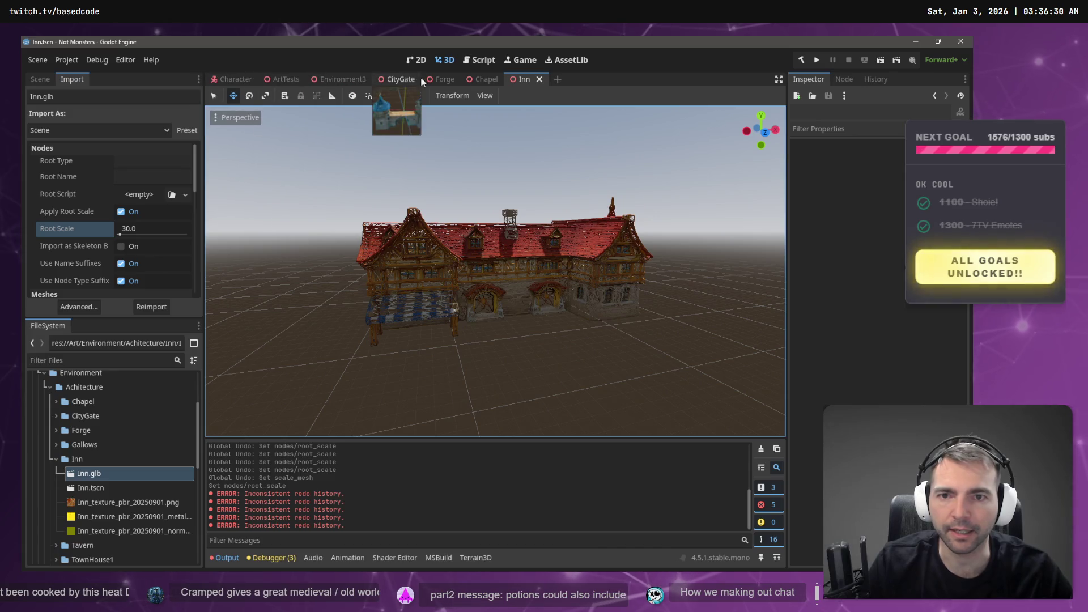
click(345, 81)
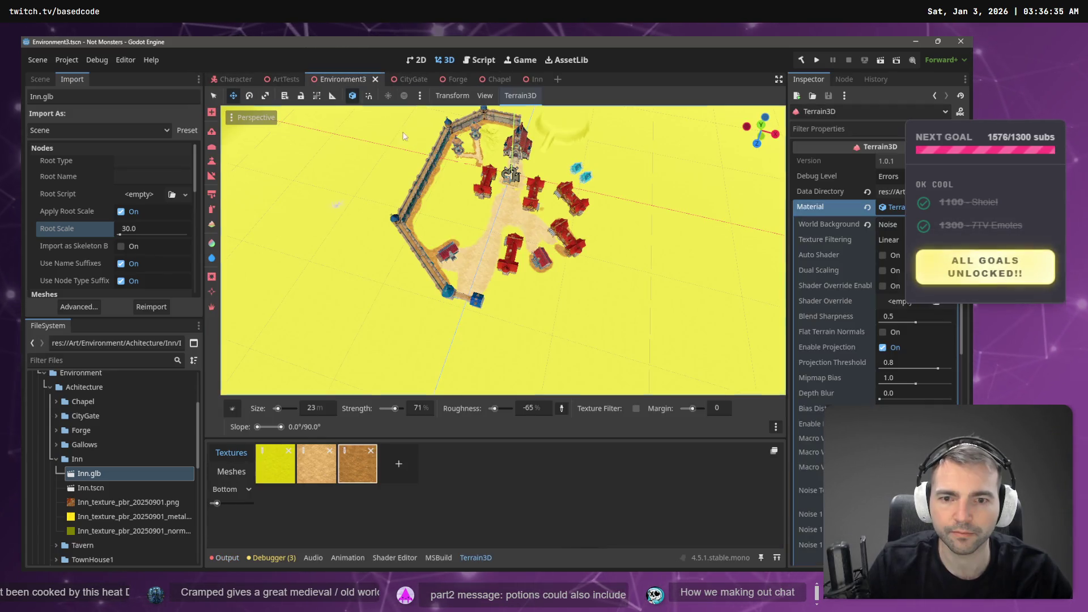
key(F6)
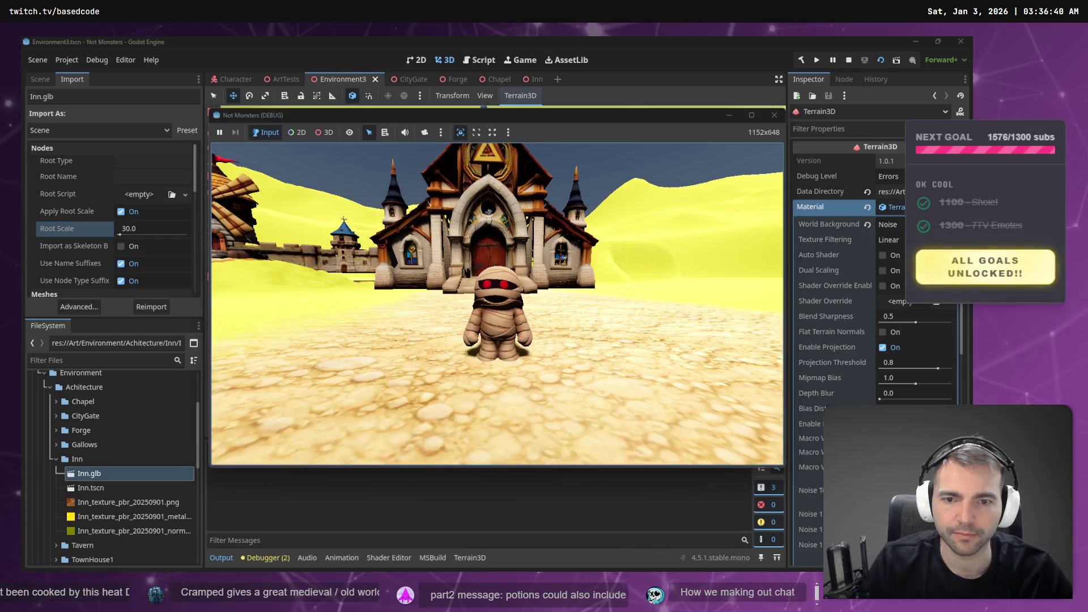
key(w)
key(d)
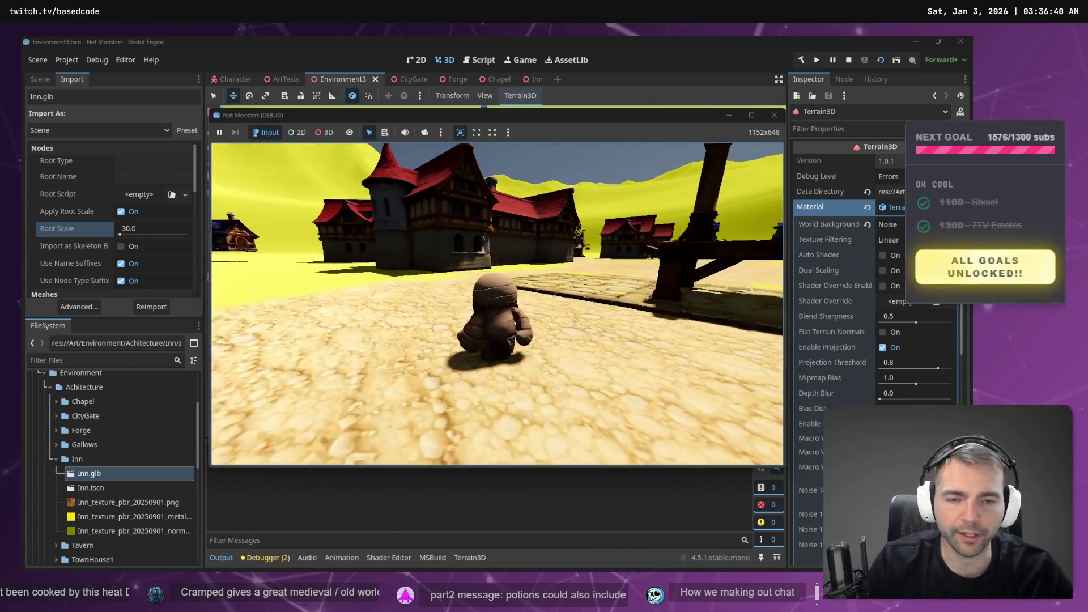
key(w)
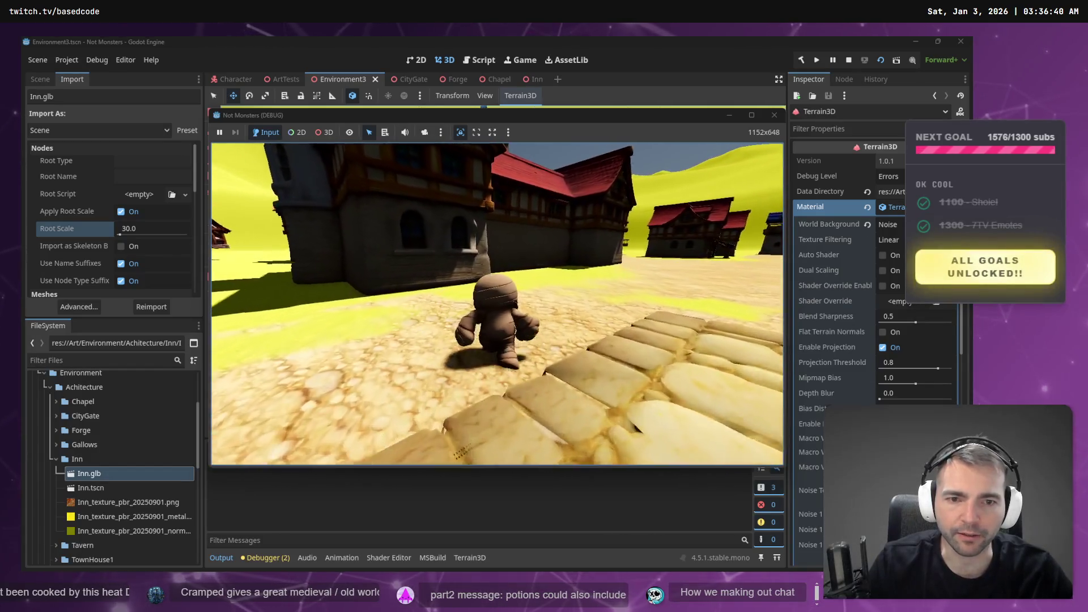
key(a)
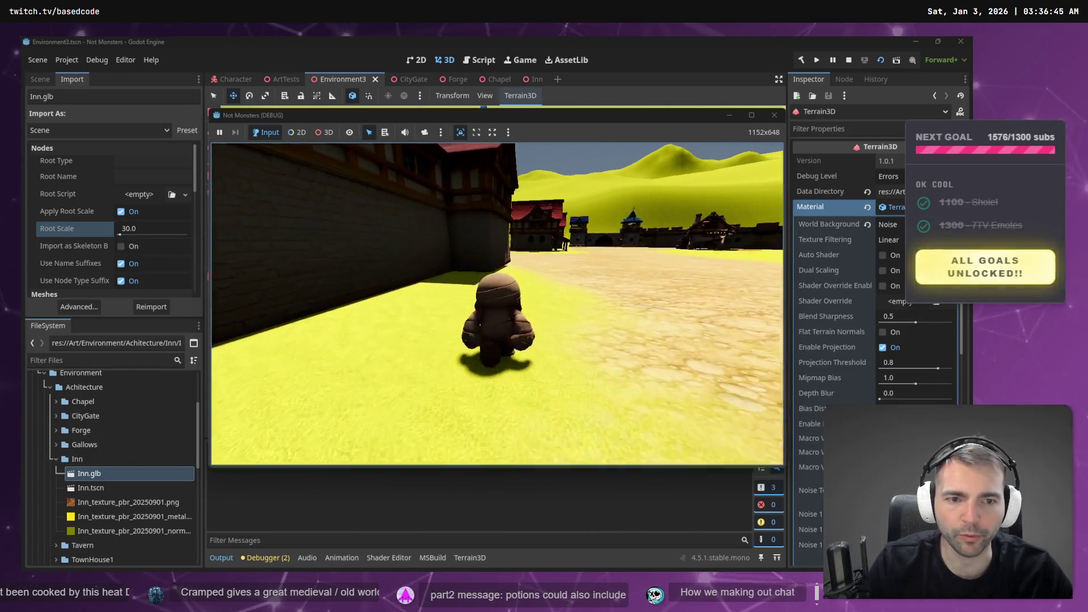
key(d)
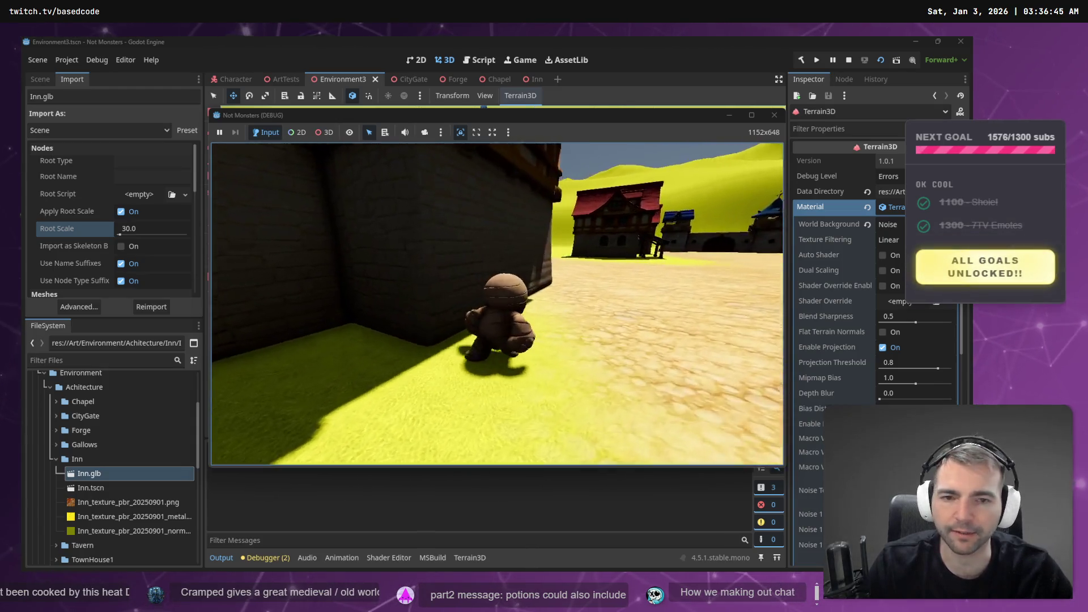
key(w)
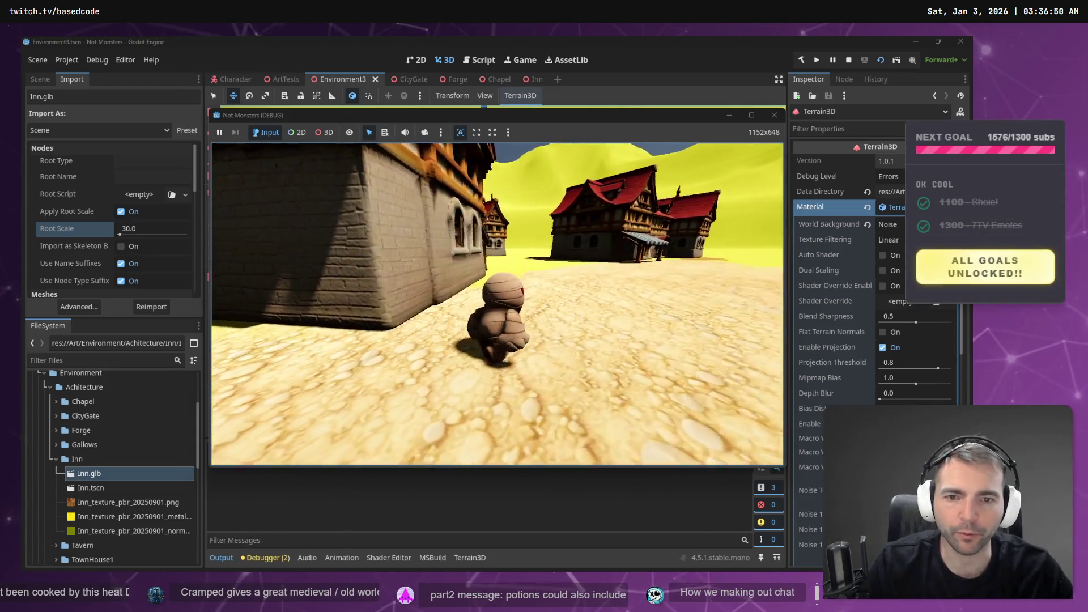
key(w)
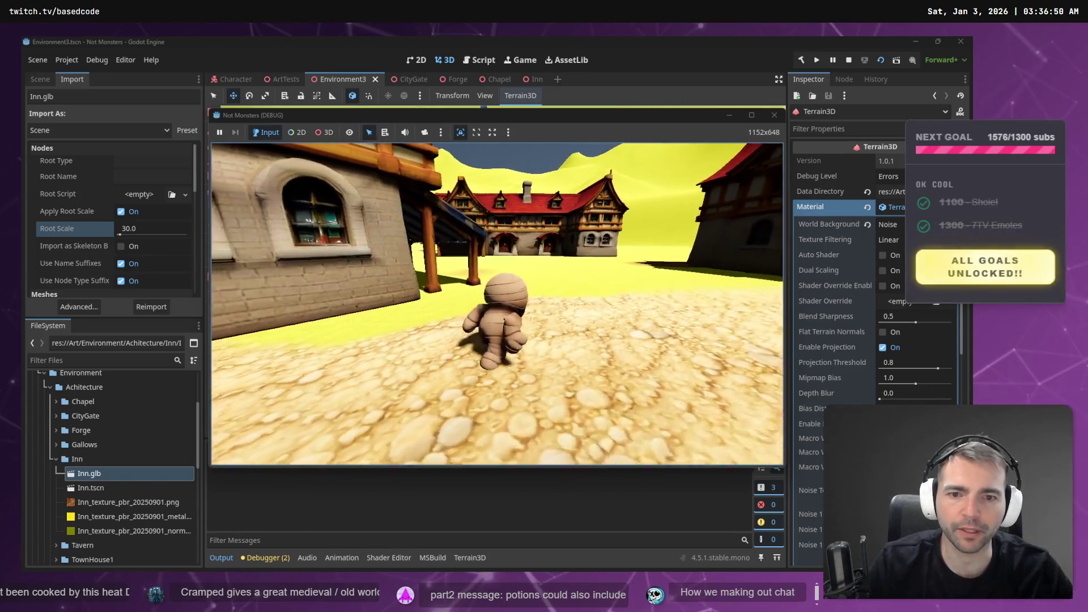
key(w)
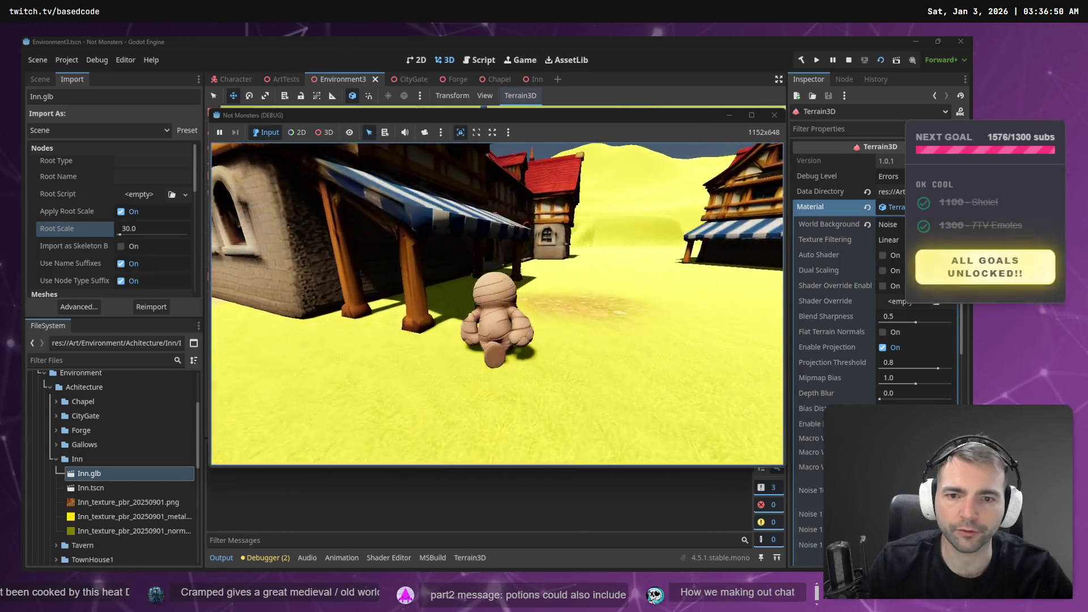
key(w)
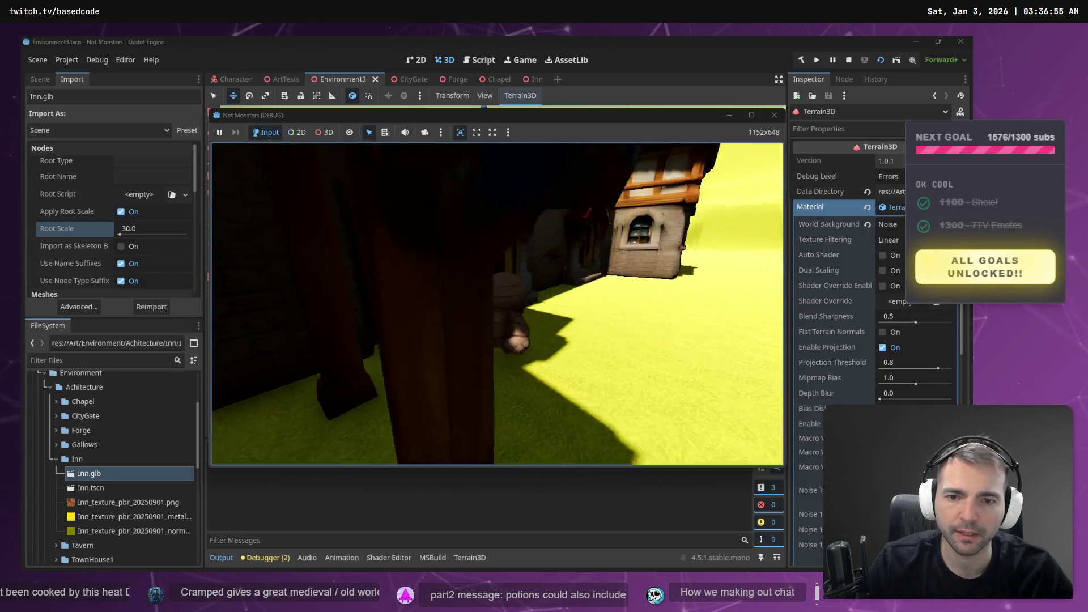
key(w)
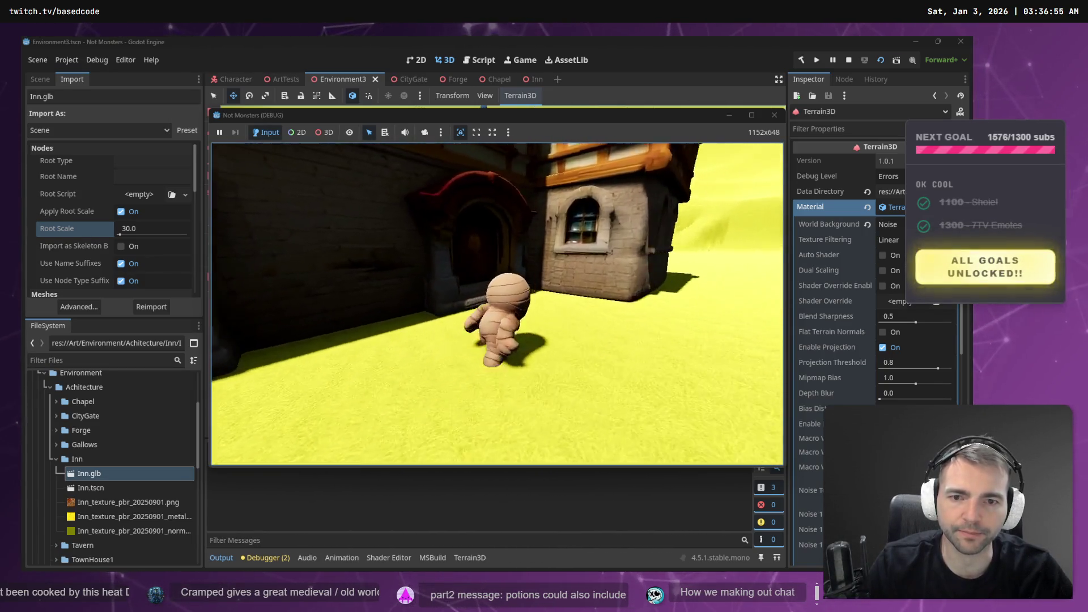
key(w)
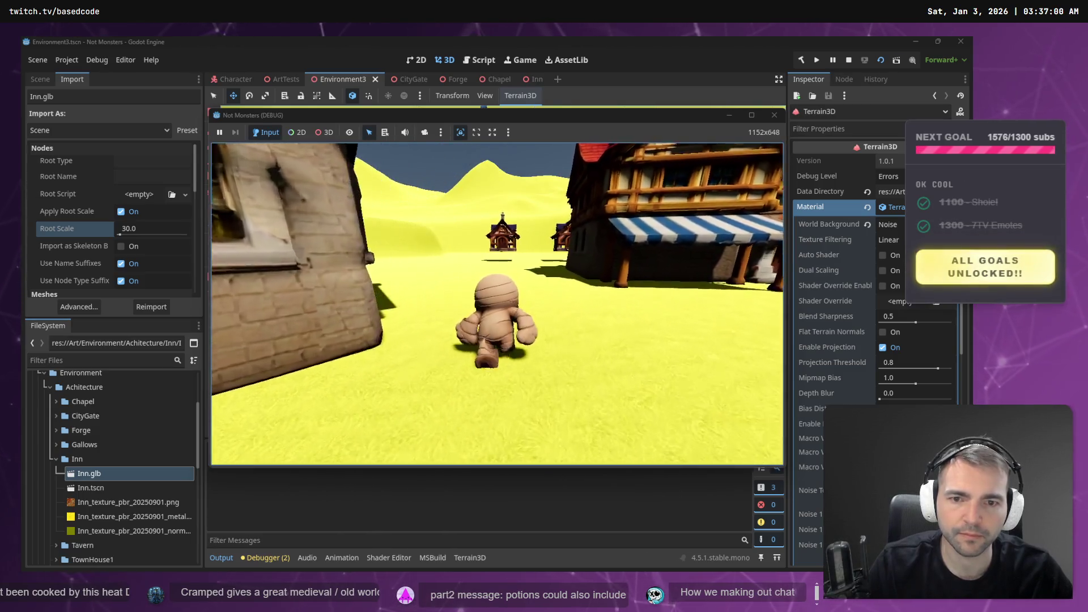
key(w)
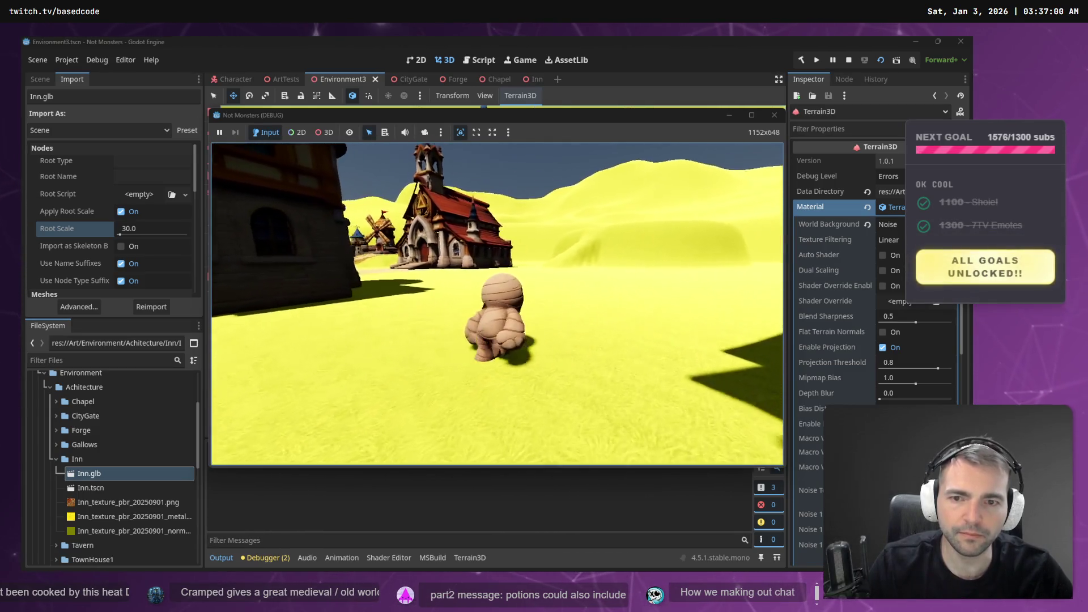
key(F8)
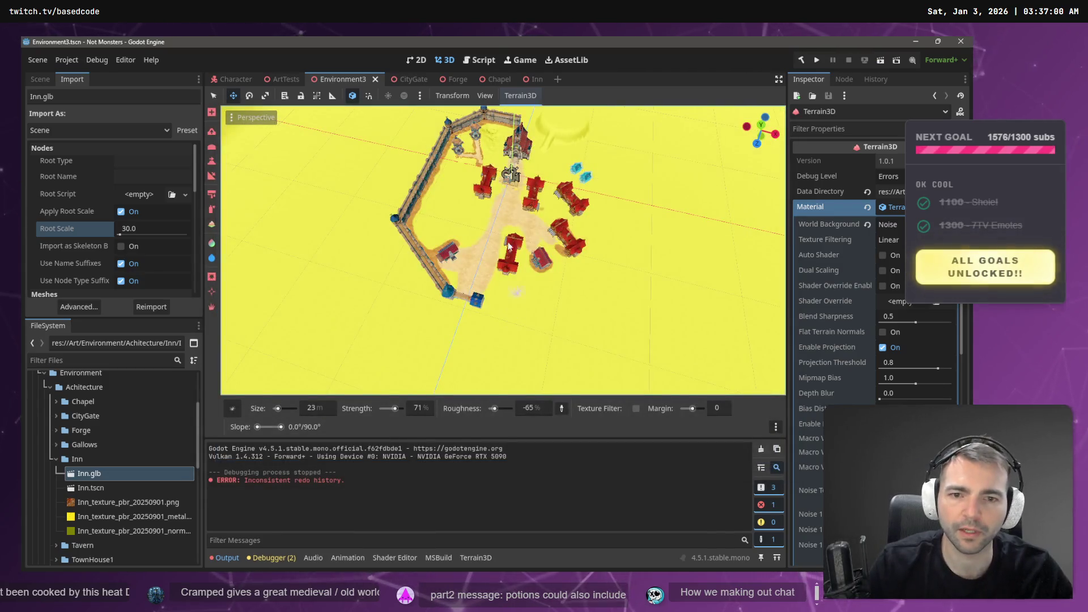
Paste a duplicate inn as Inn4 and move the Inn building up-left
click(42, 80)
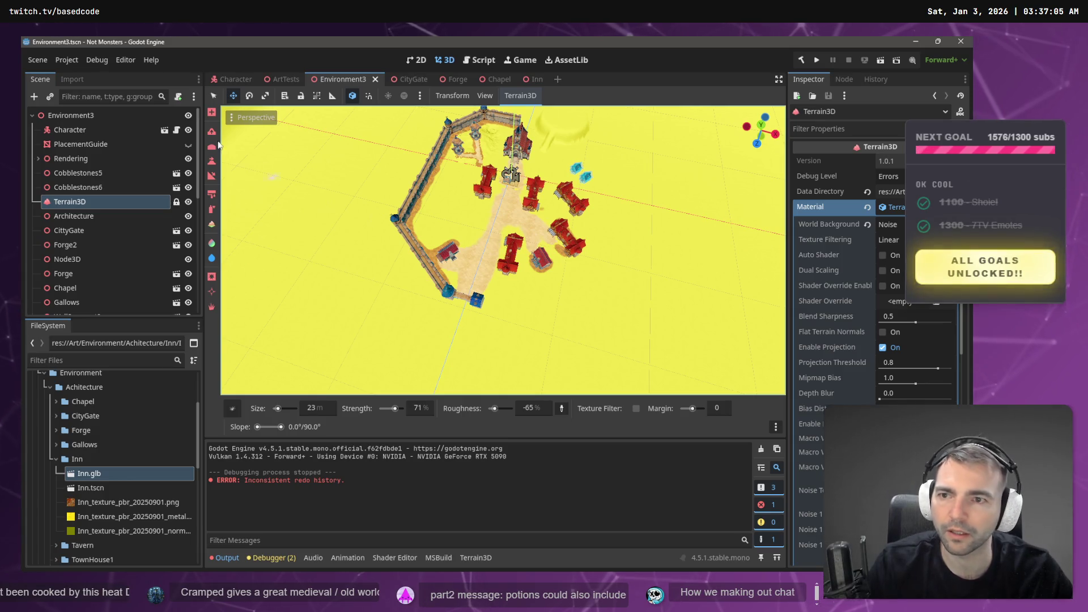
click(214, 95)
key(ctrl+v)
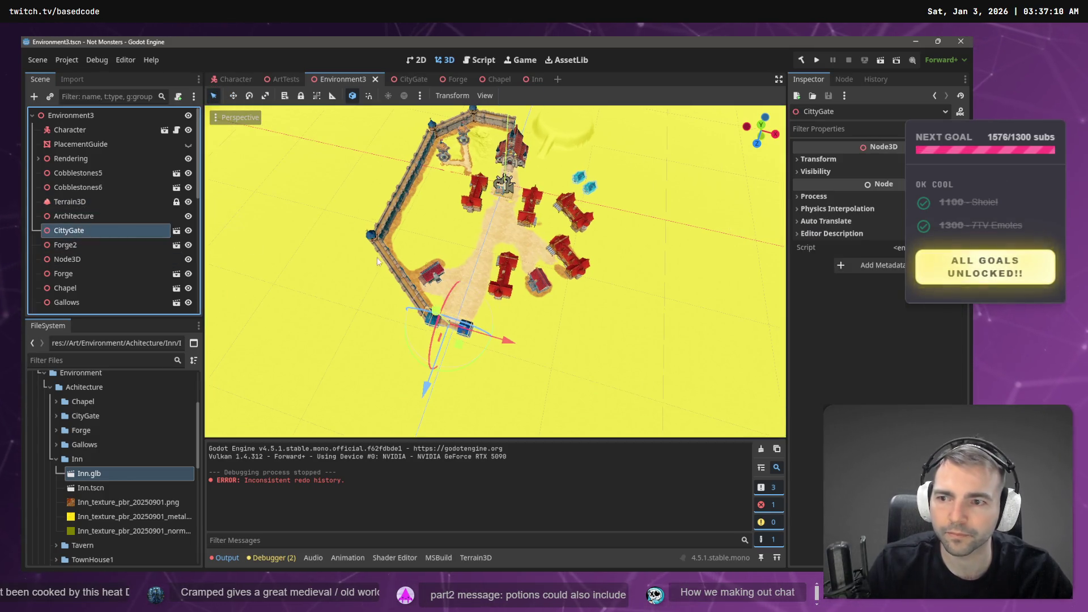
click(568, 264)
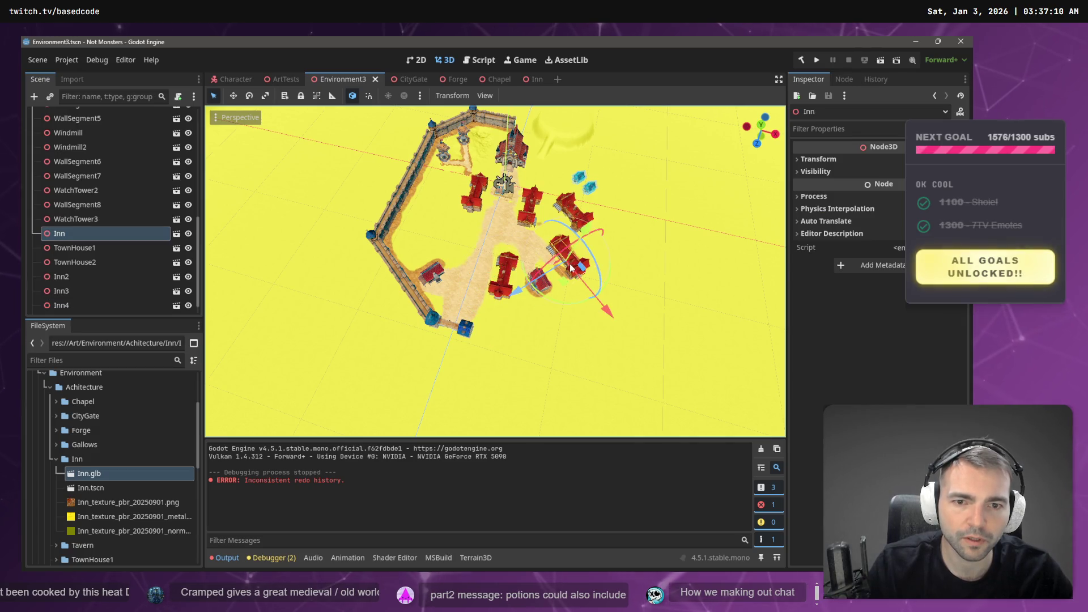
drag(598, 303, 591, 281)
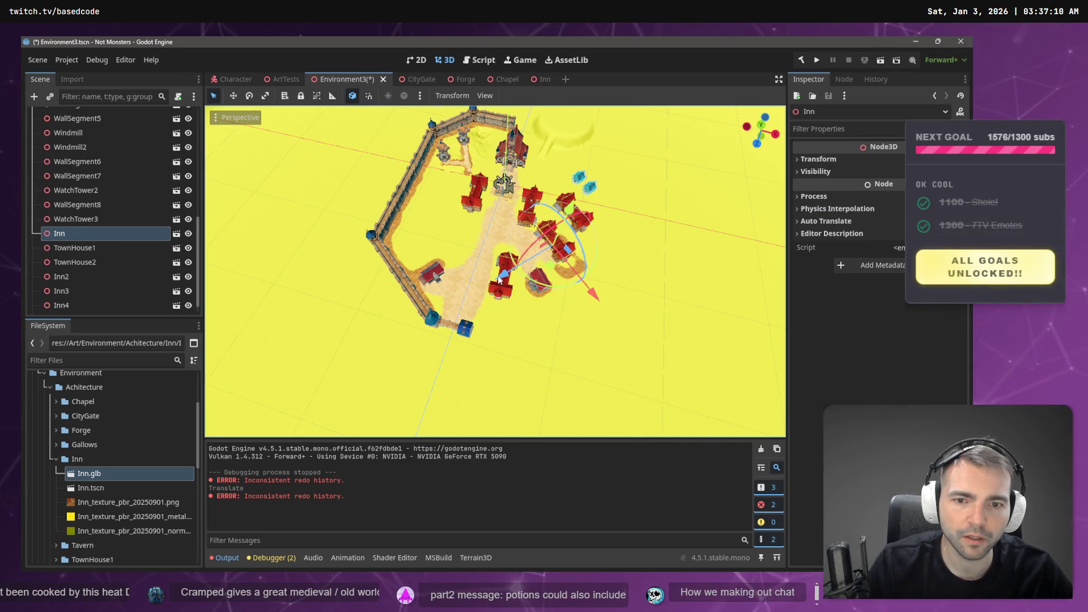
drag(530, 267, 512, 271)
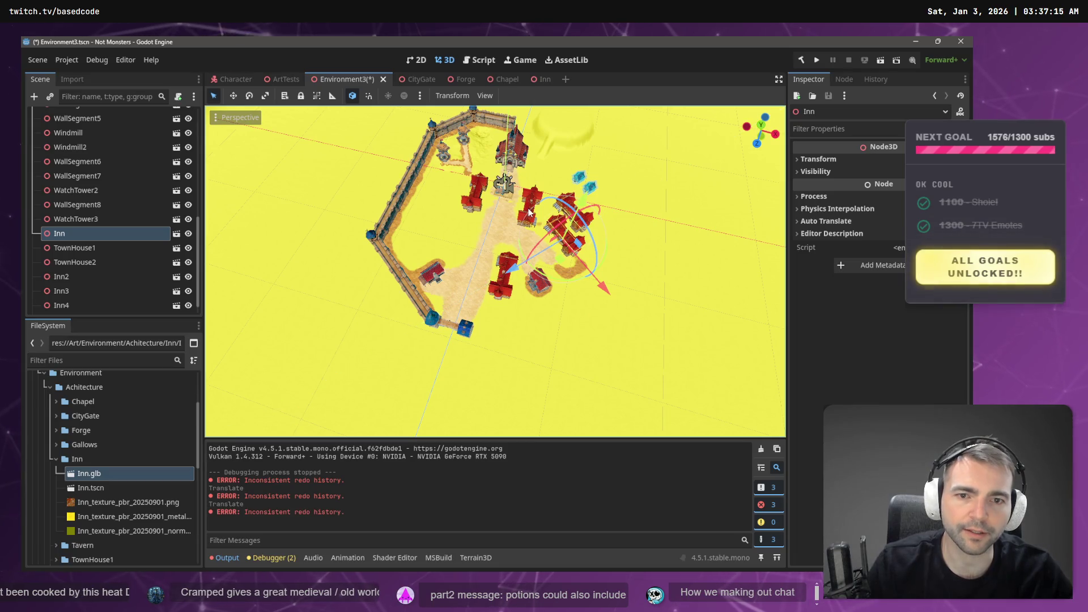
Move Inn3 to the right, undoing its stray rotation
click(530, 200)
mouse_move(530, 200)
mouse_down()
mouse_move(539, 241)
mouse_move(555, 222)
mouse_up()
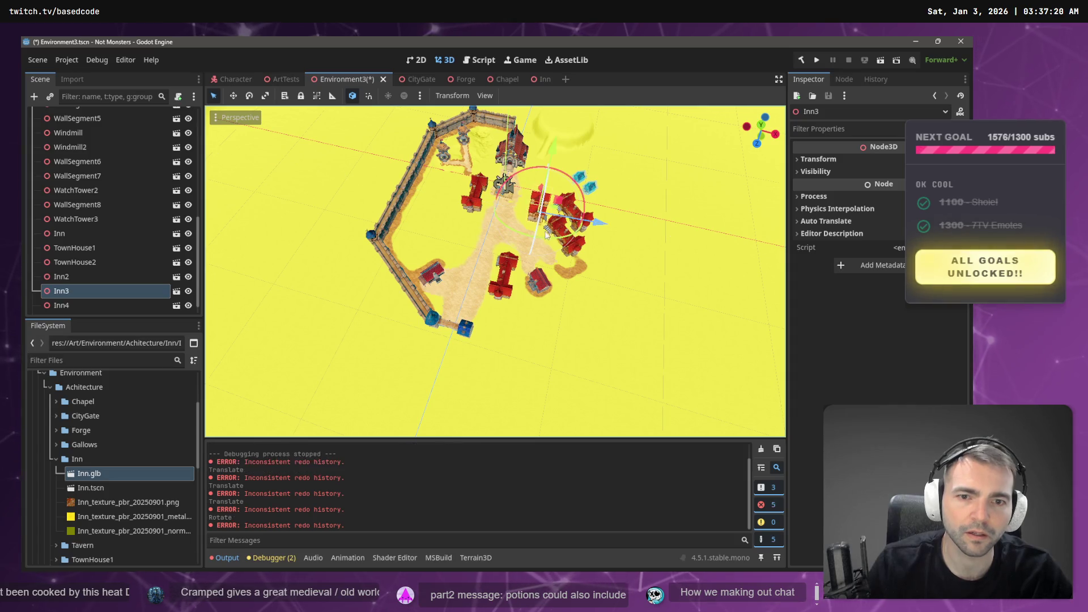
key(ctrl+z)
scroll(562, 219, up, 3)
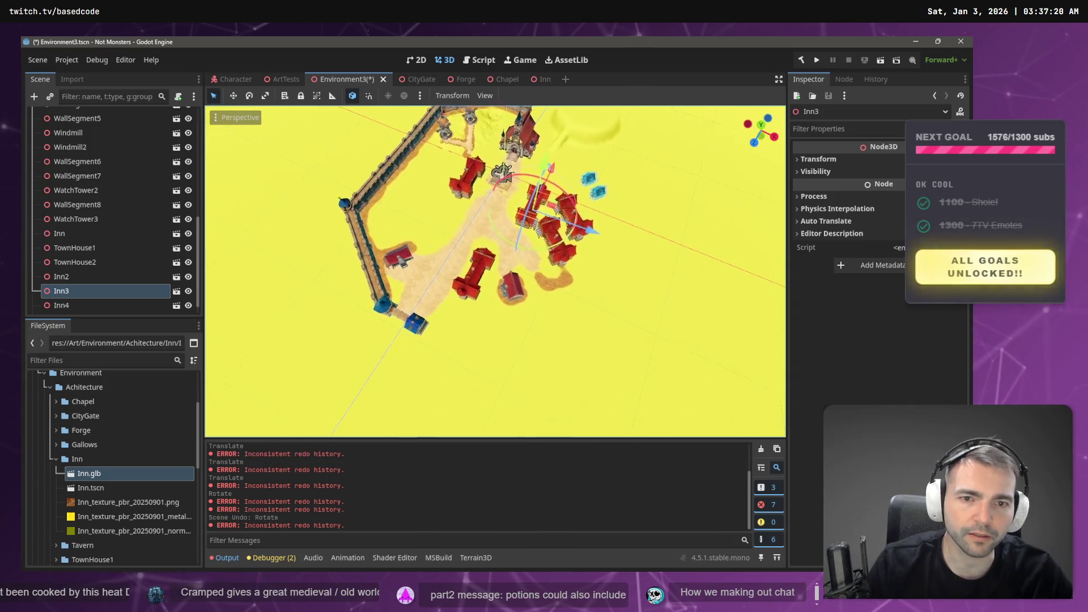
scroll(579, 203, up, 3)
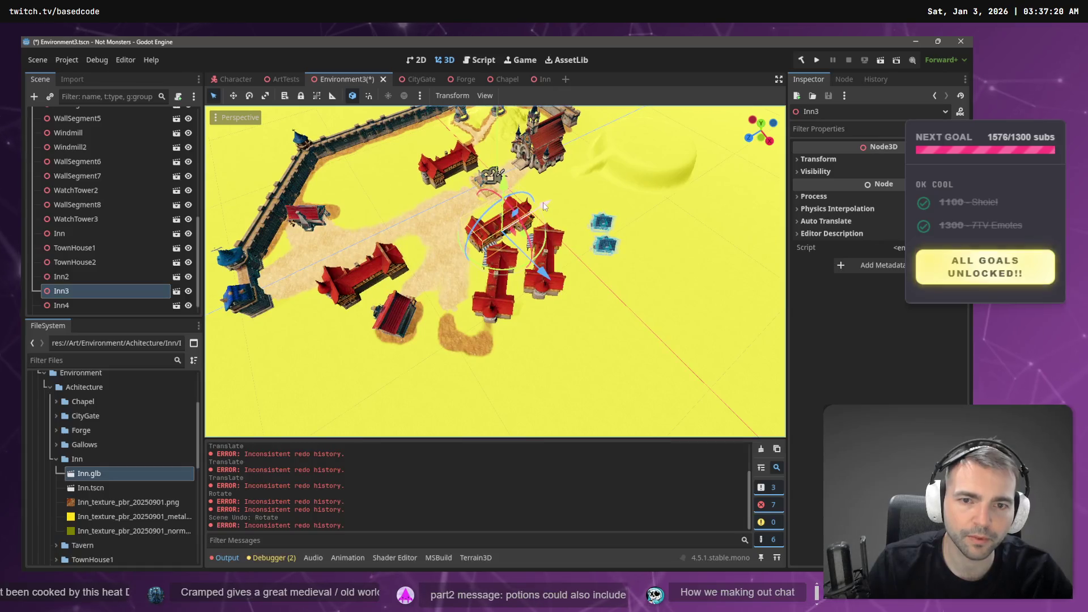
click(577, 233)
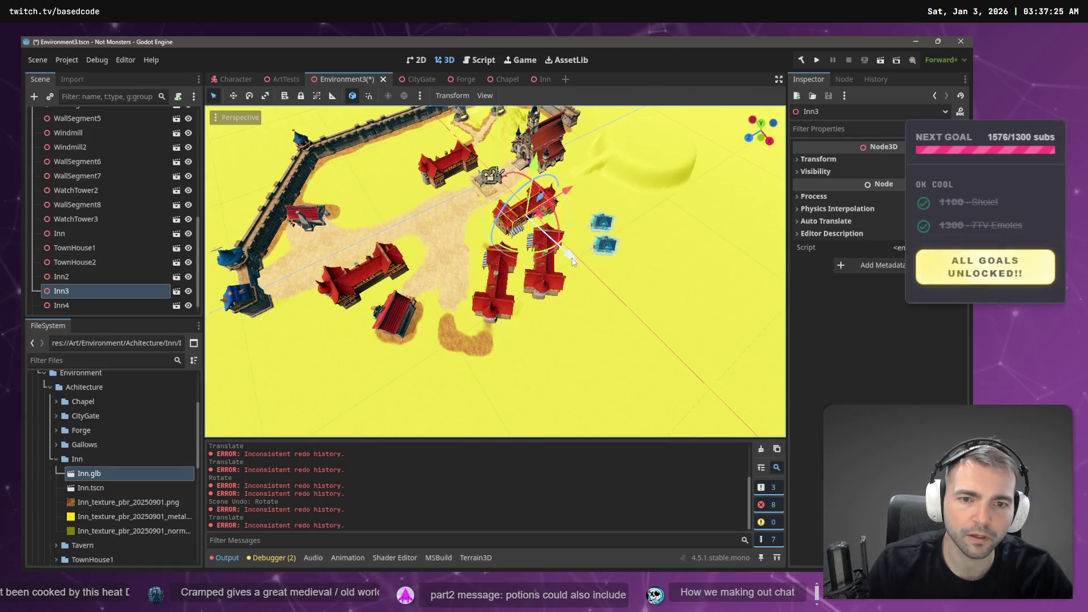
Select Inn and Inn2, then save the scene and run the project
click(539, 290)
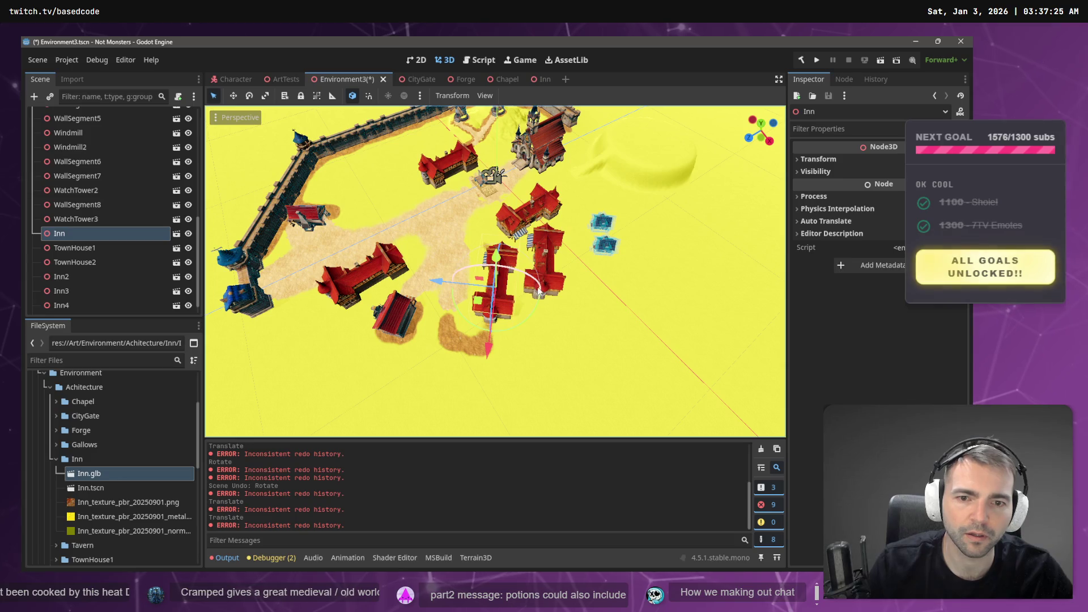
click(557, 280)
click(485, 262)
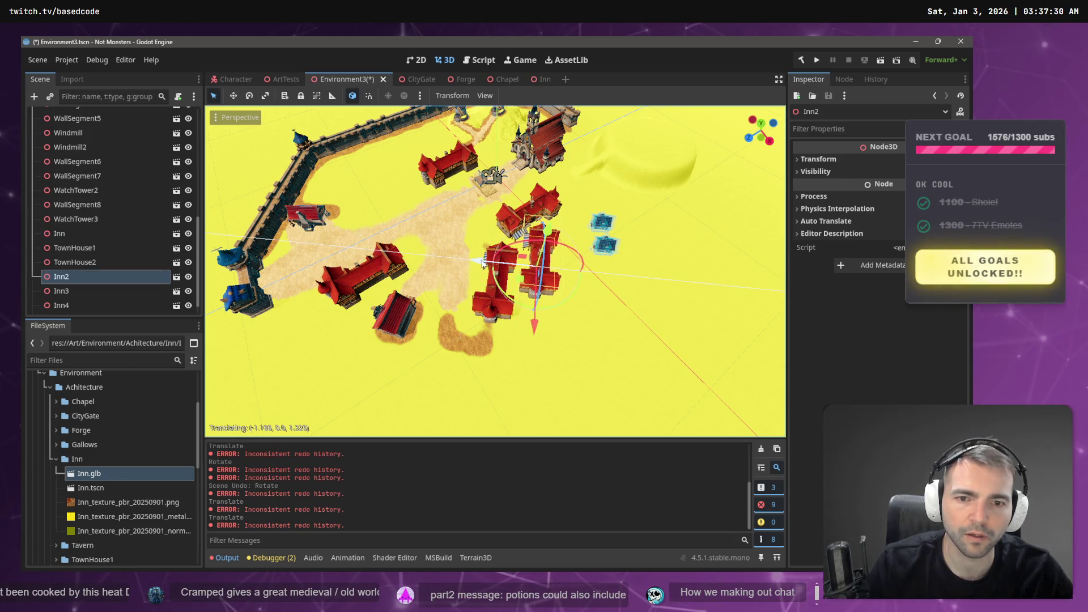
key(F5)
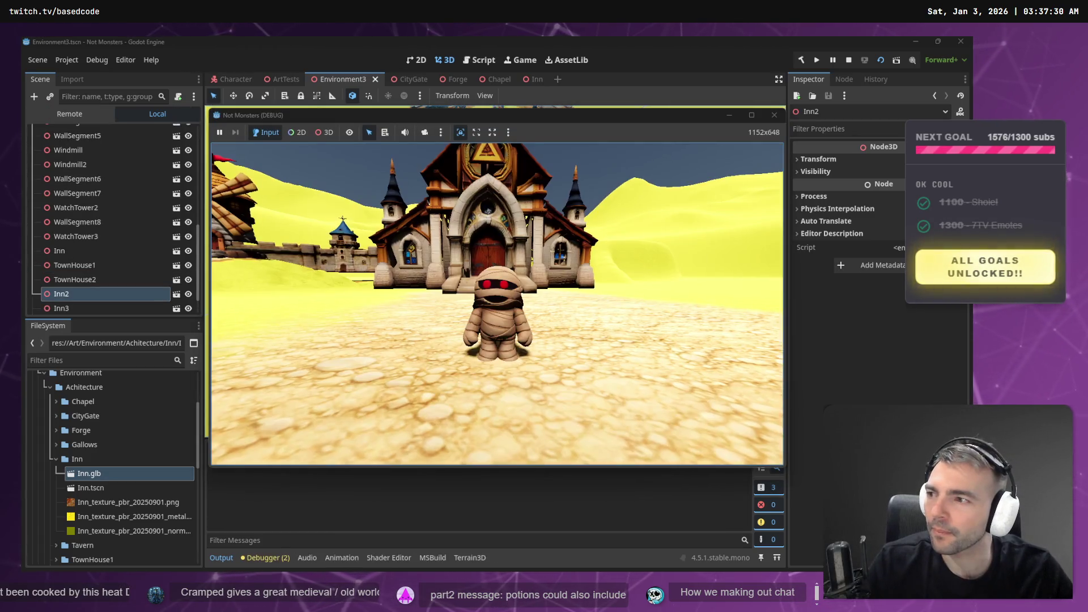
Walk the mummy over the gallows, down the street to the inn, then toward the well
key(w)
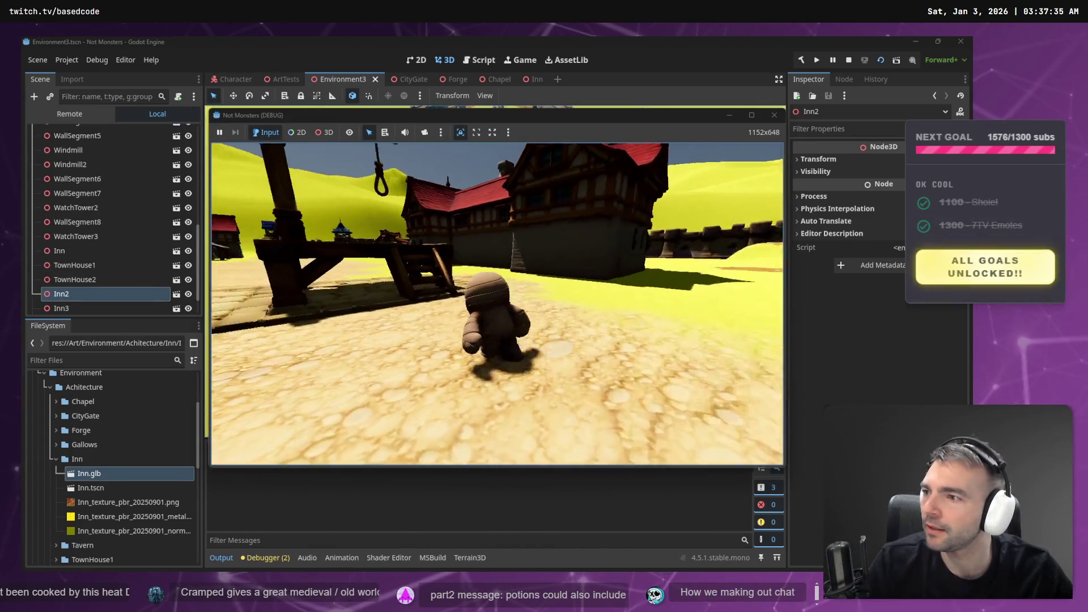
key(w)
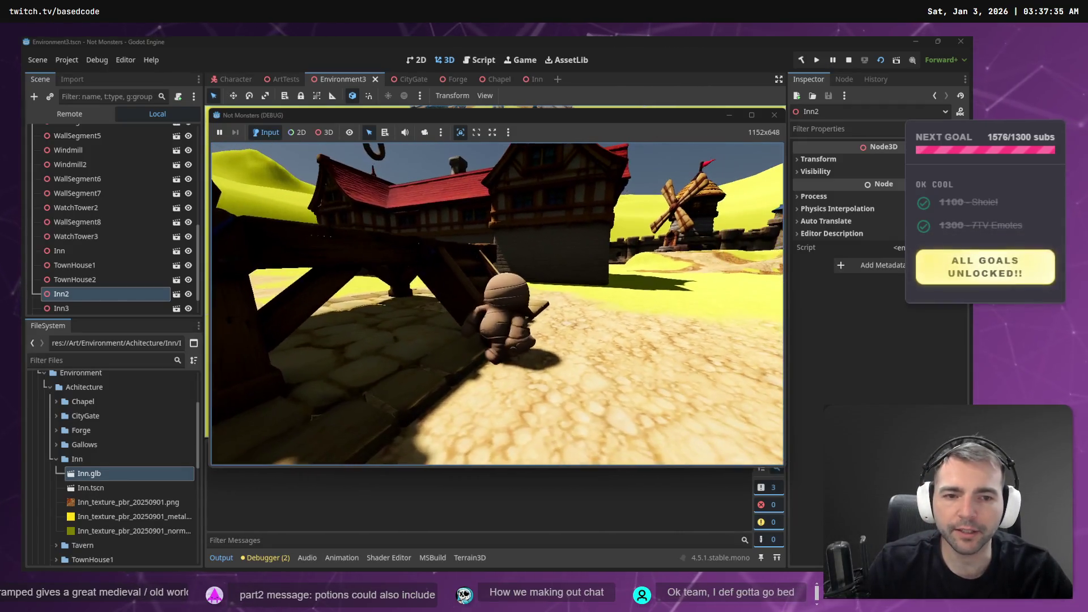
key(w)
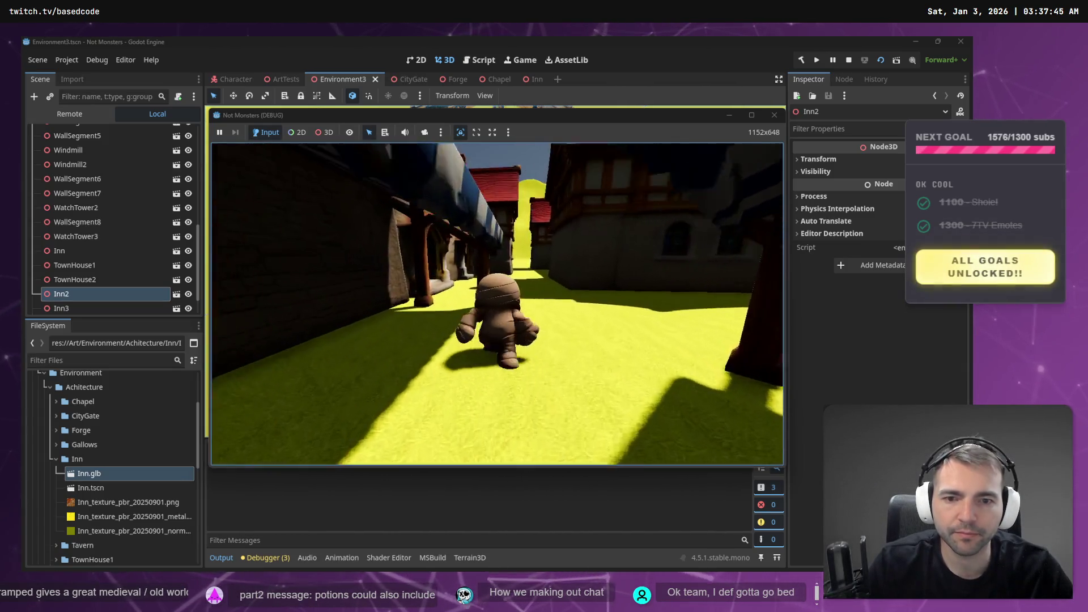
key(w)
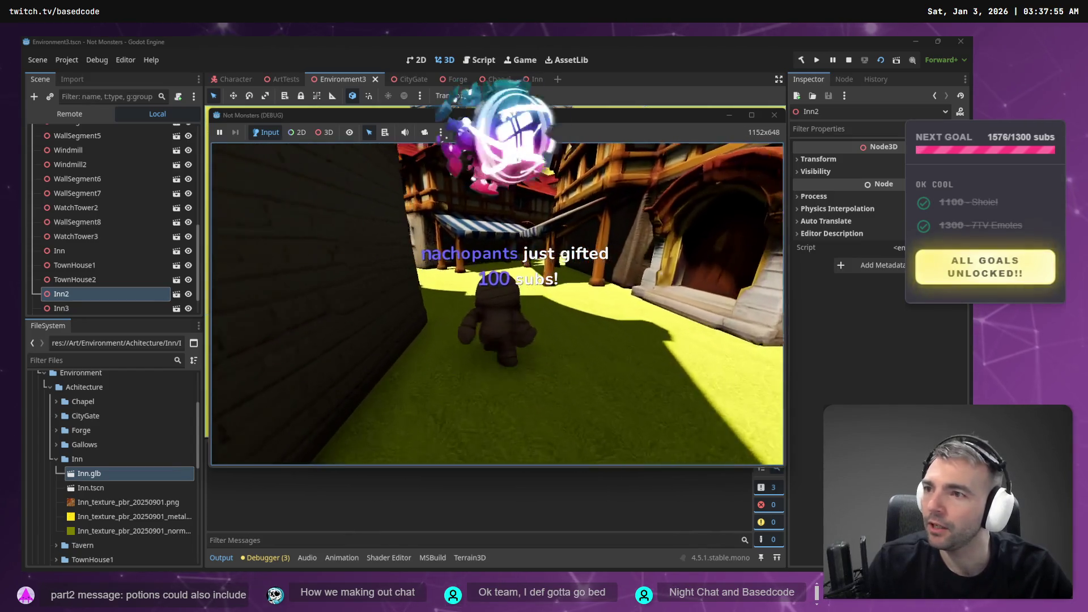
key(s)
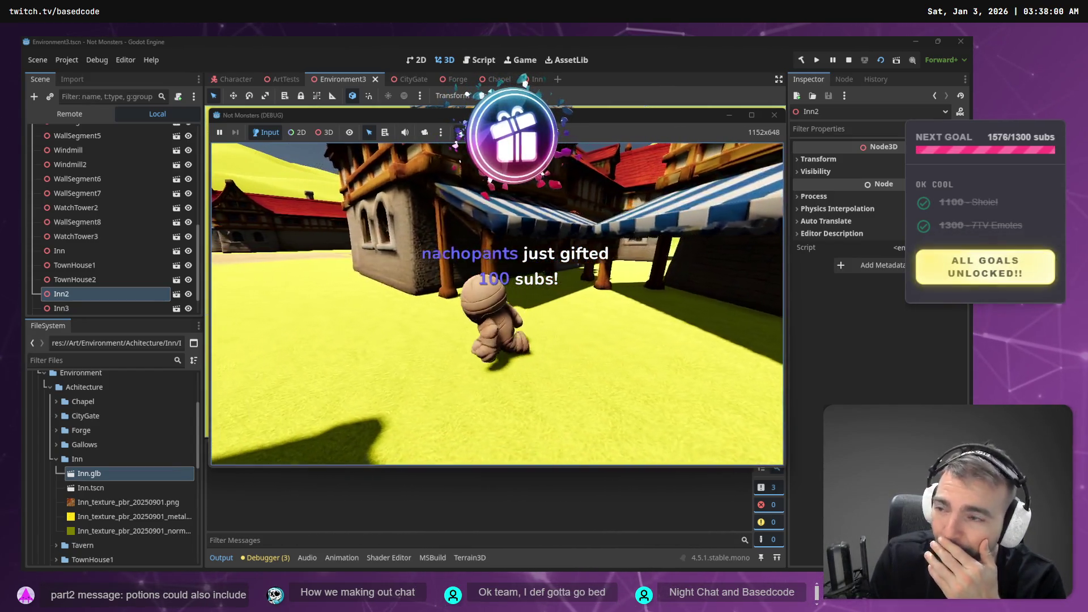
key(w)
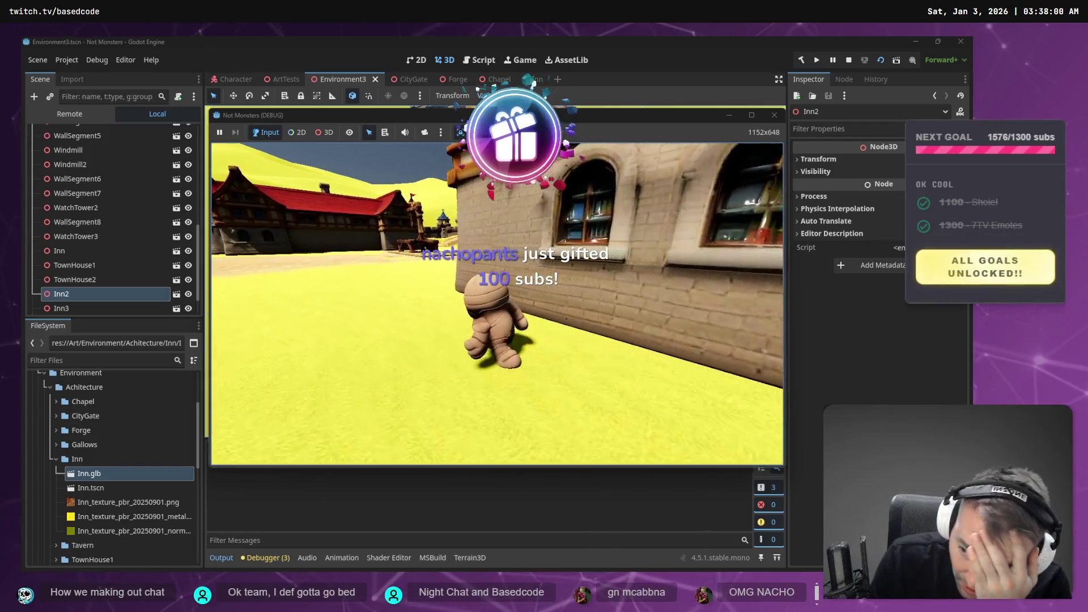
key(d)
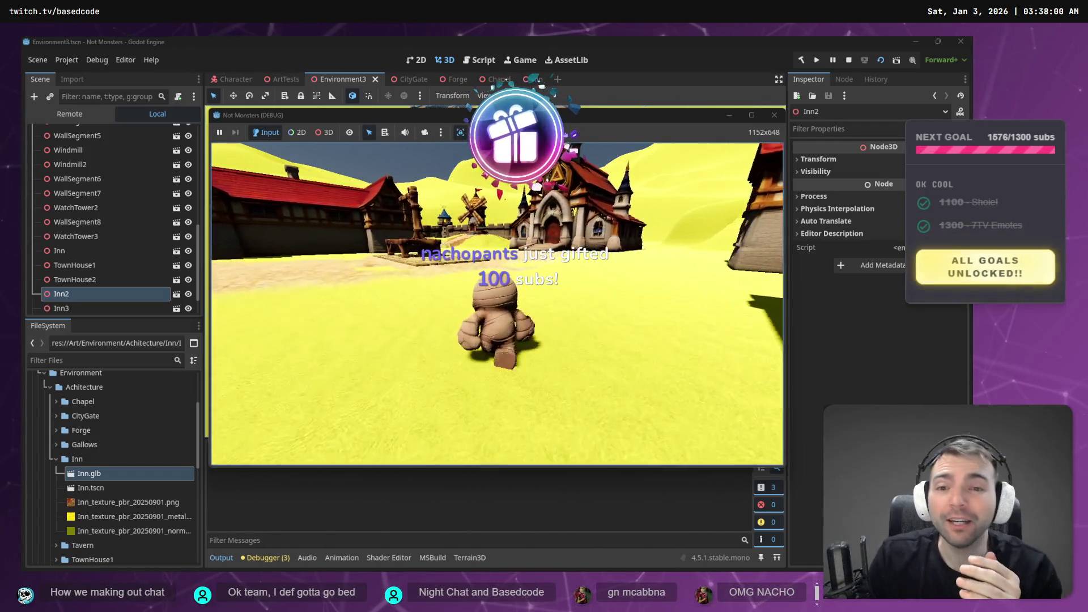
key(w)
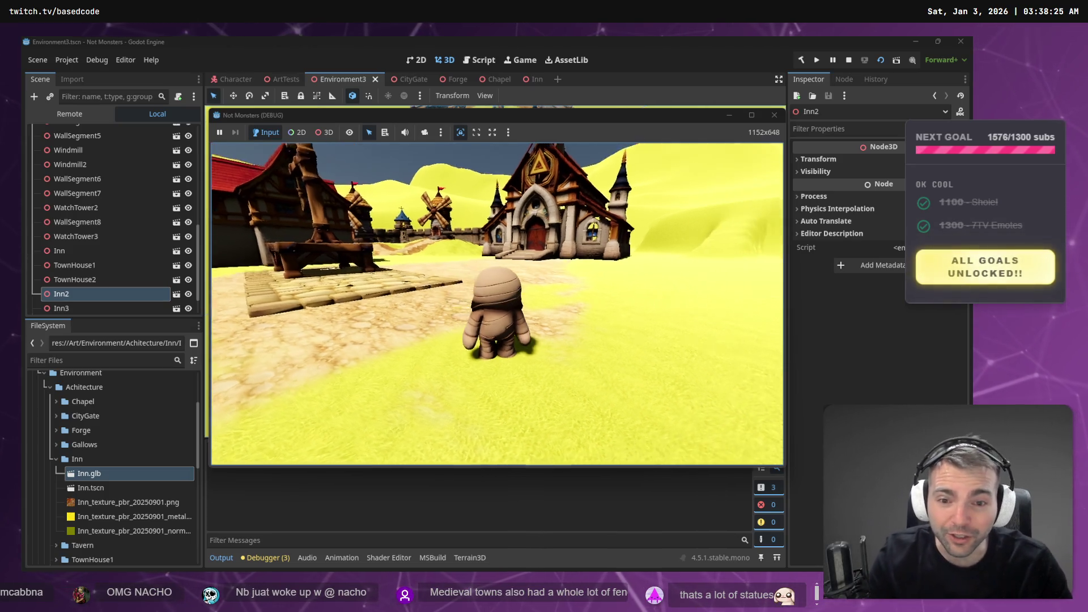
Raise the character above the inn to overlook the town, then stop the game
key(space)
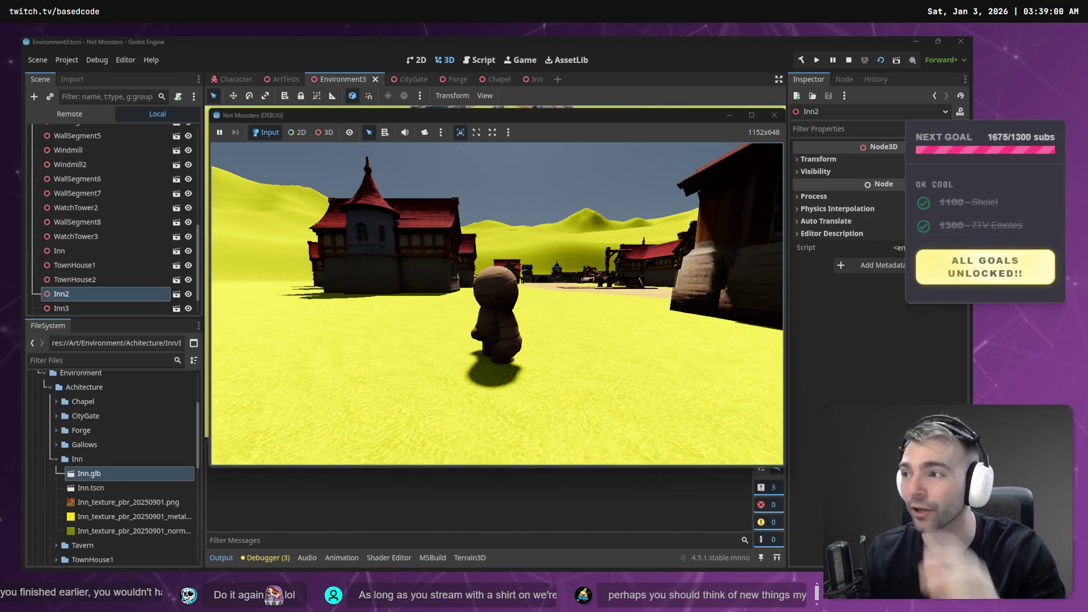
key(F8)
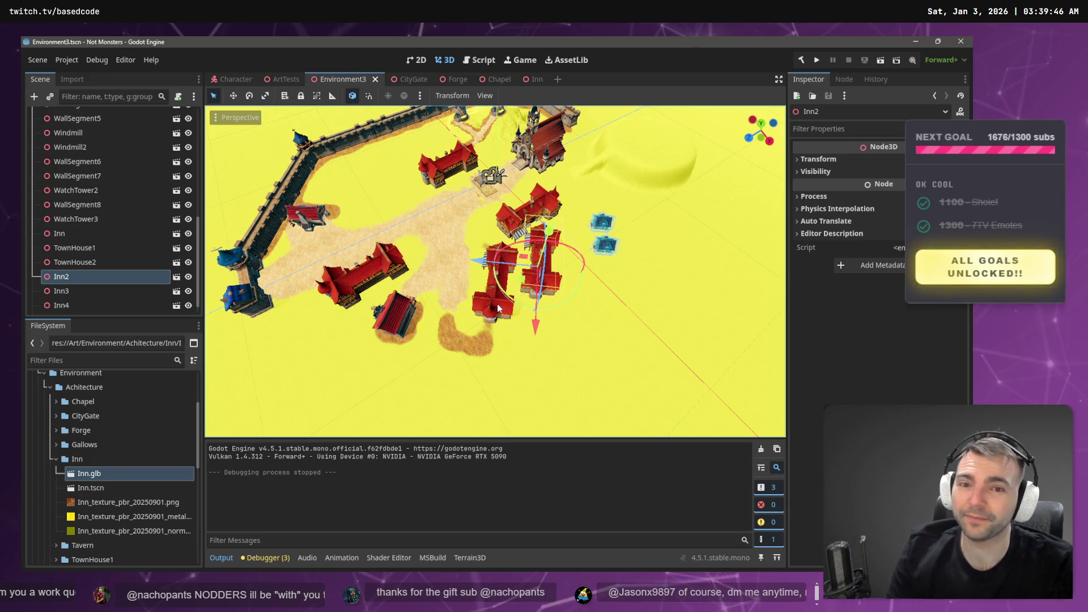
Fly the editor view to ground level framing the chapel and windmill, then switch to tldraw
key(w)
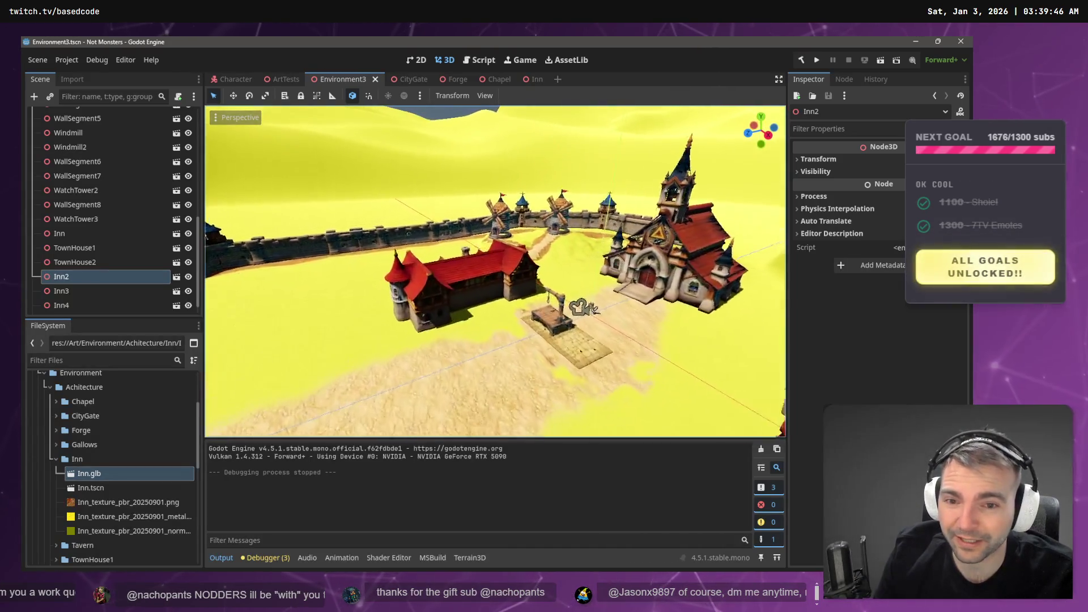
key(w)
key(s)
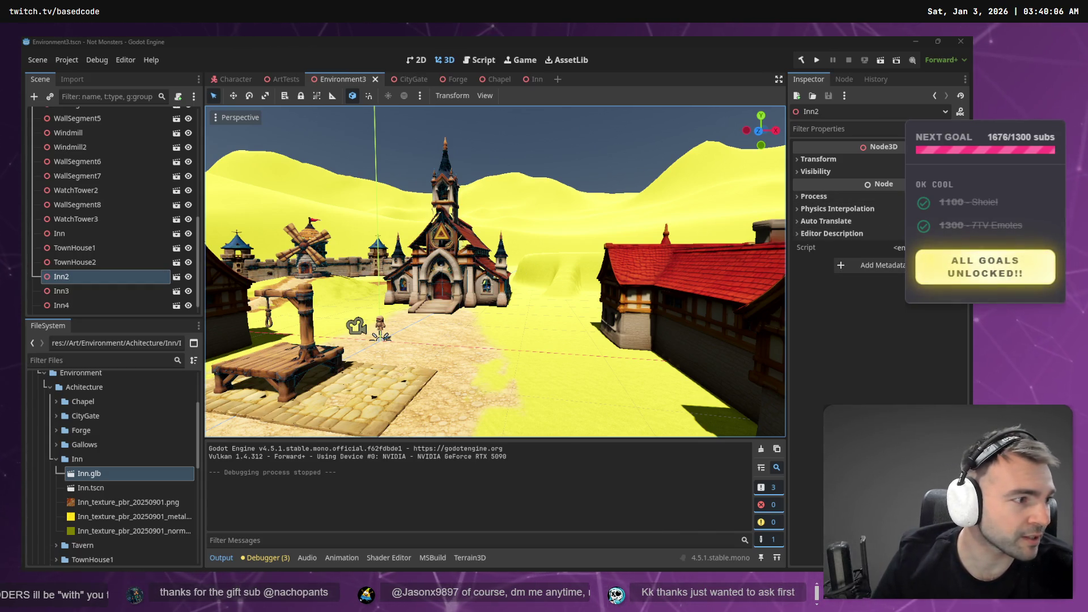
key(alt+Tab)
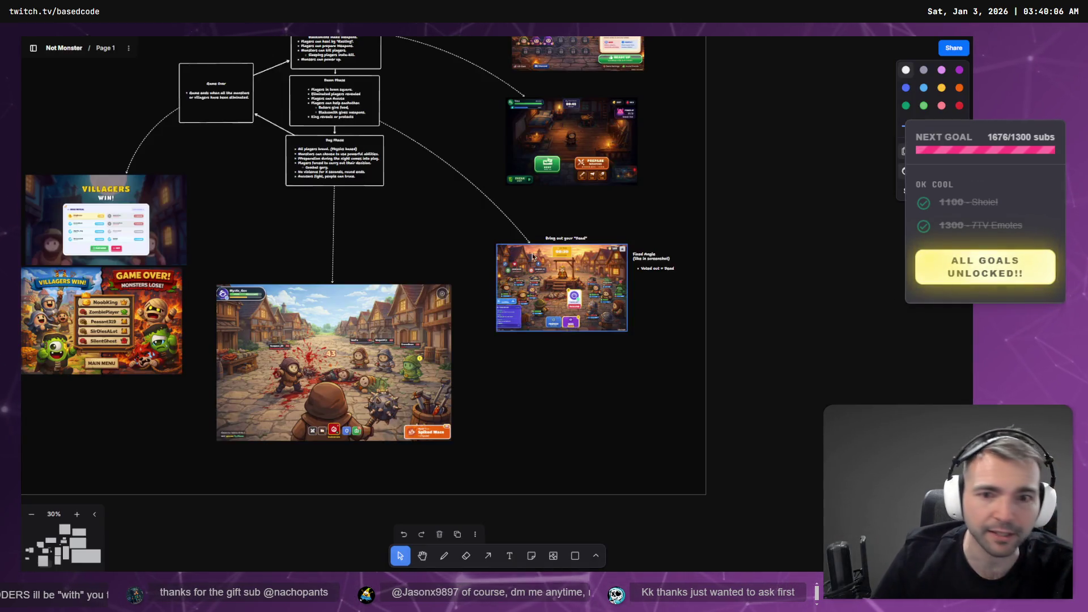
Zoom in on the Church of Ignatius image and download its original file
scroll(533, 257, down, 5)
scroll(828, 257, up, 5)
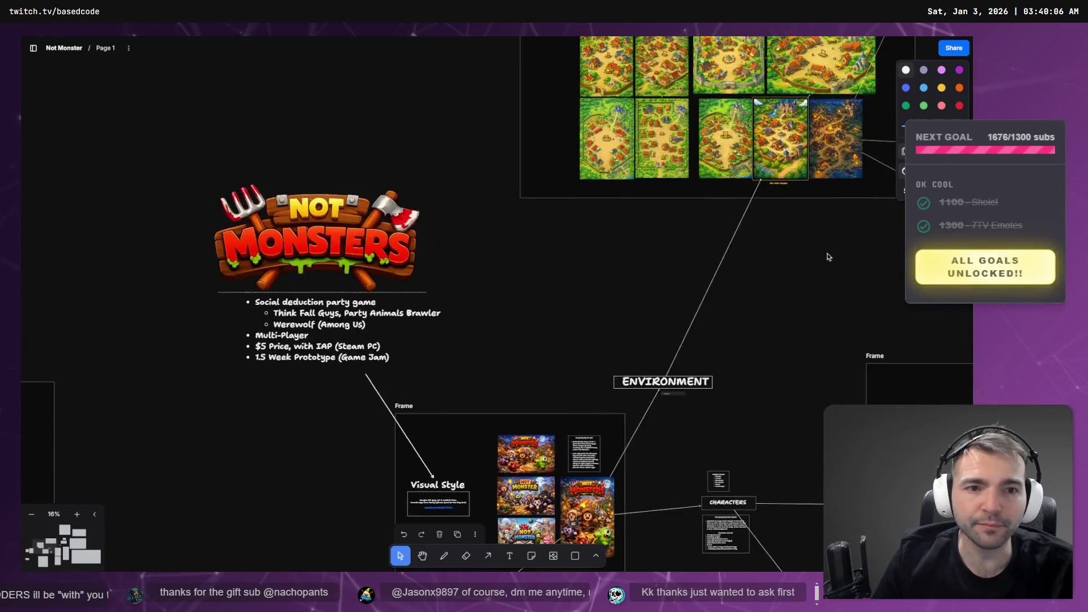
scroll(828, 257, right, 15)
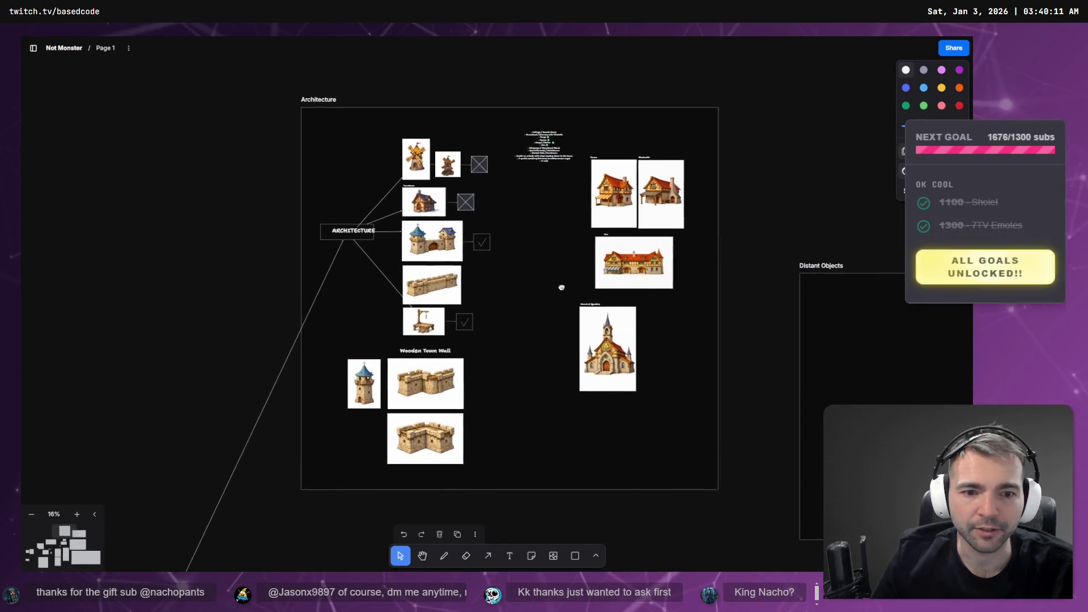
scroll(562, 288, up, 6)
scroll(558, 258, down, 4)
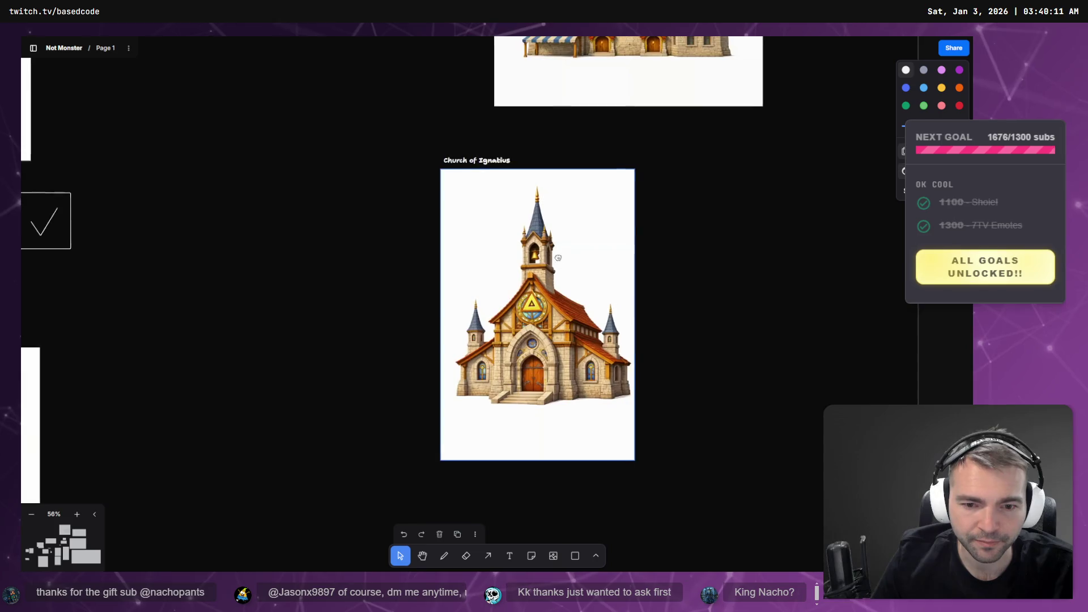
scroll(558, 257, up, 2)
click(550, 302)
scroll(550, 302, up, 3)
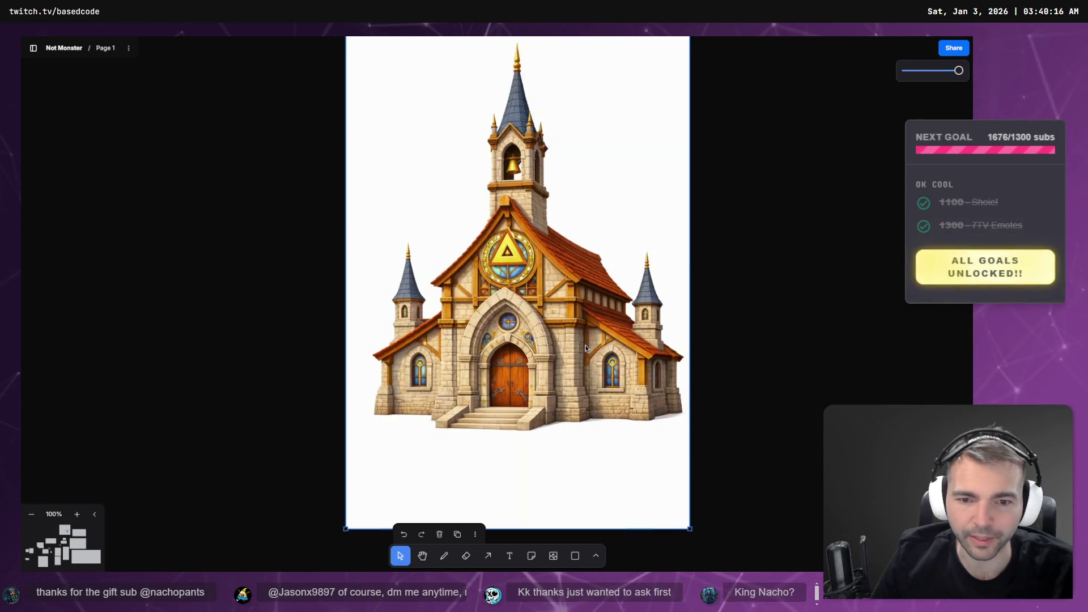
scroll(585, 347, up, 1)
right_click(575, 304)
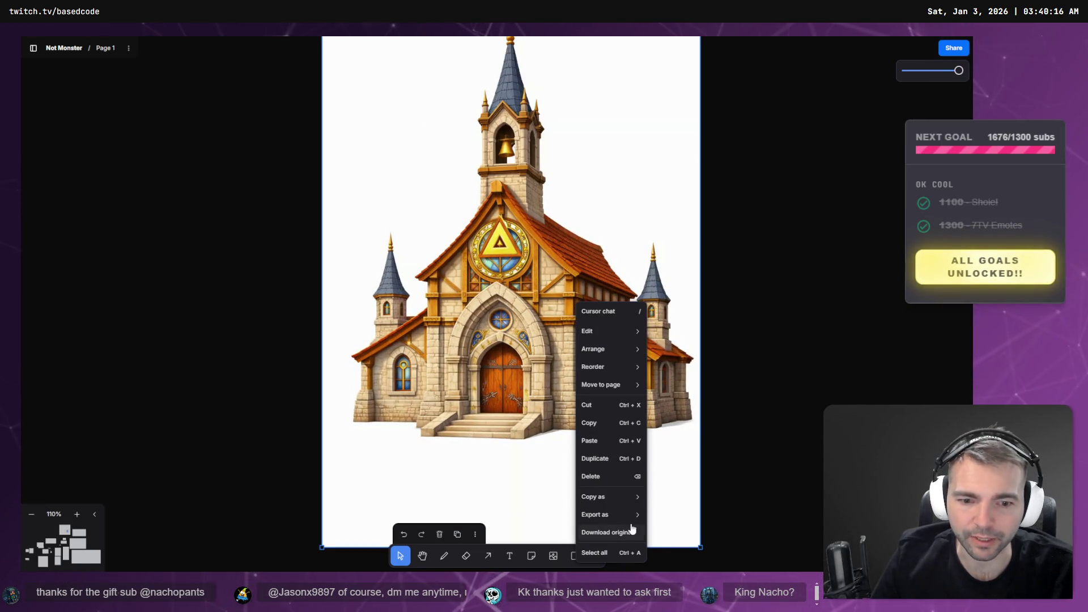
click(647, 535)
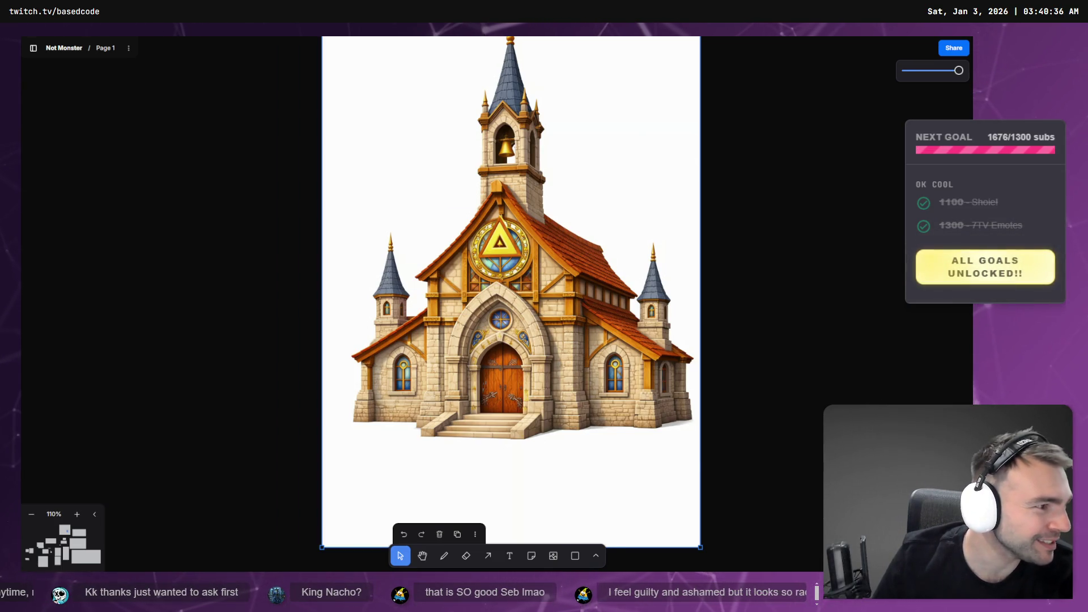
Glance at the r/godot polycount thread in the browser, then return to the church image
key(alt+Tab)
key(alt+Tab)
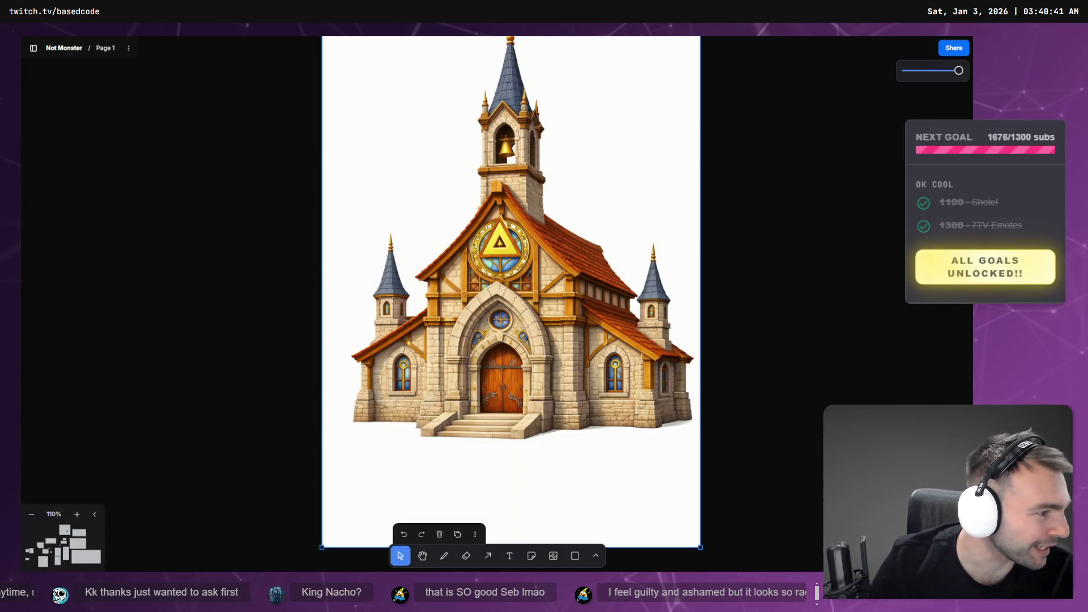
key(alt+Tab)
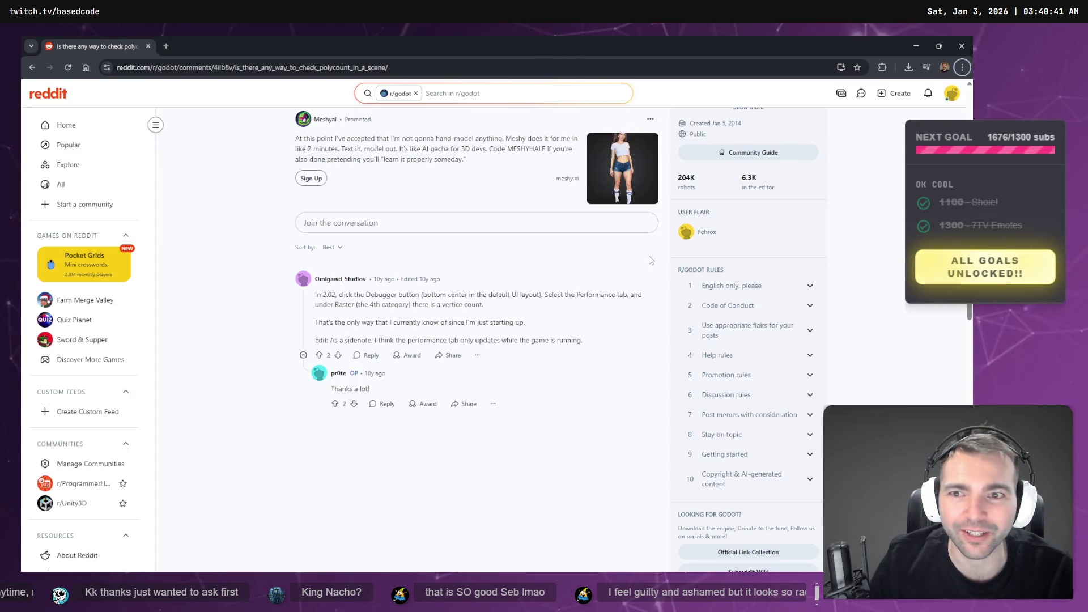
key(alt+Tab)
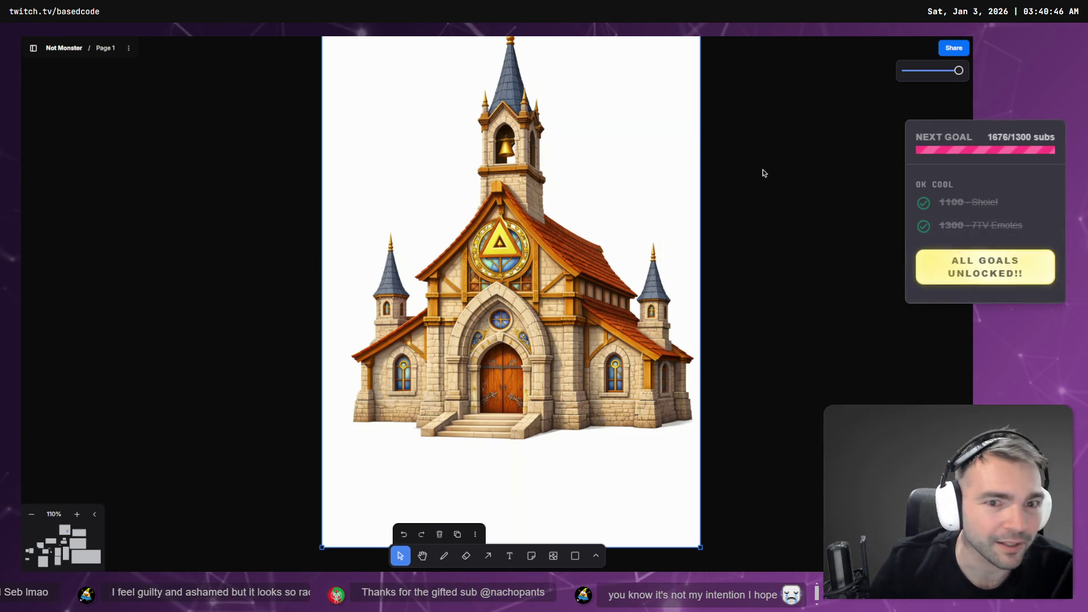
Select and deselect the Church of Ignatius label, then bring the ChatGPT window with the inn image forward
scroll(709, 199, down, 3)
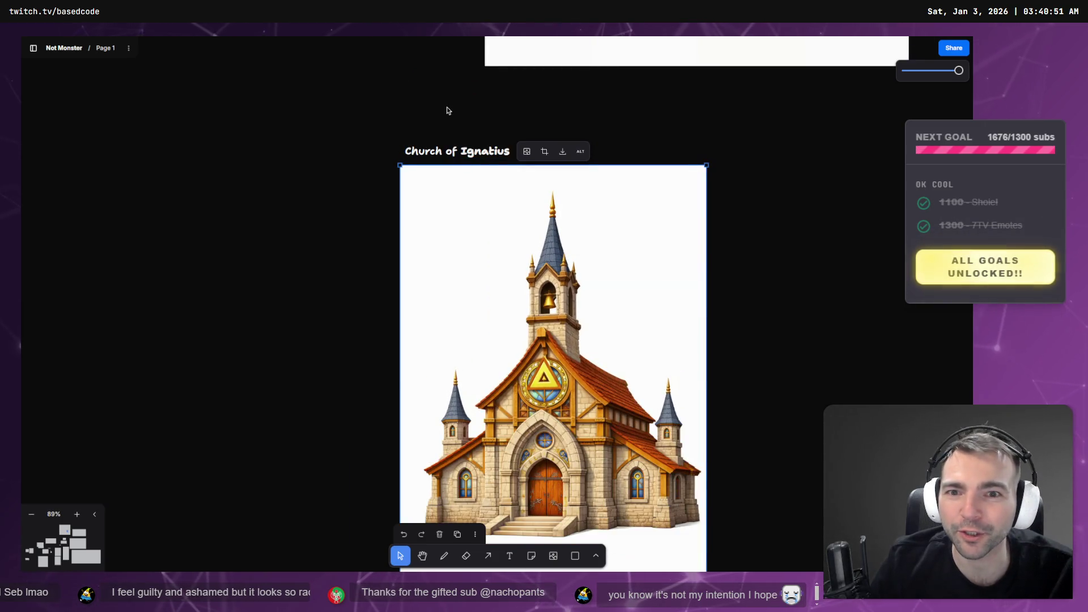
click(463, 155)
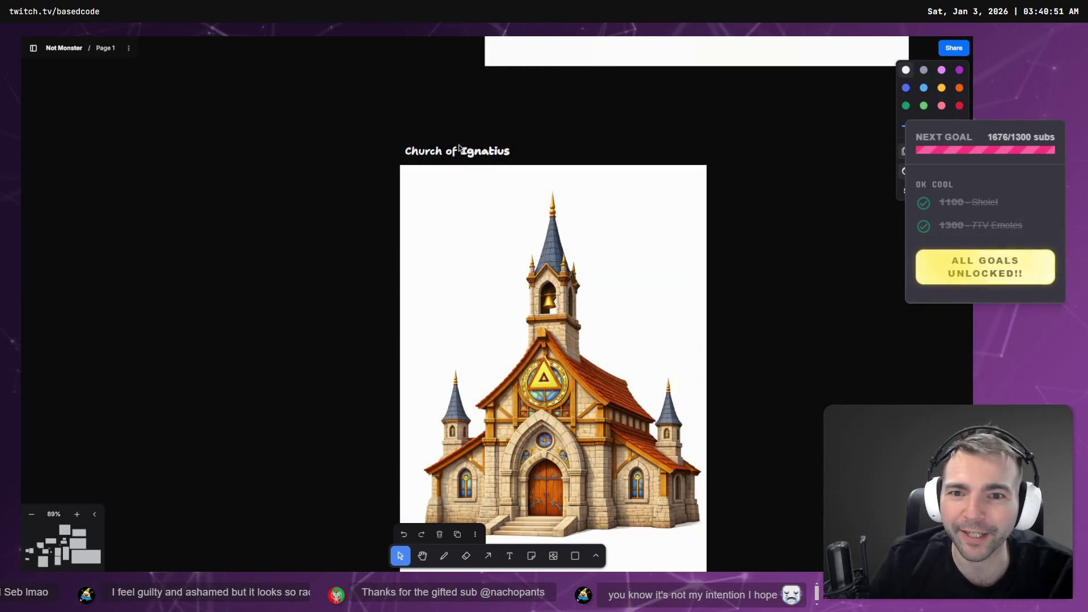
click(526, 148)
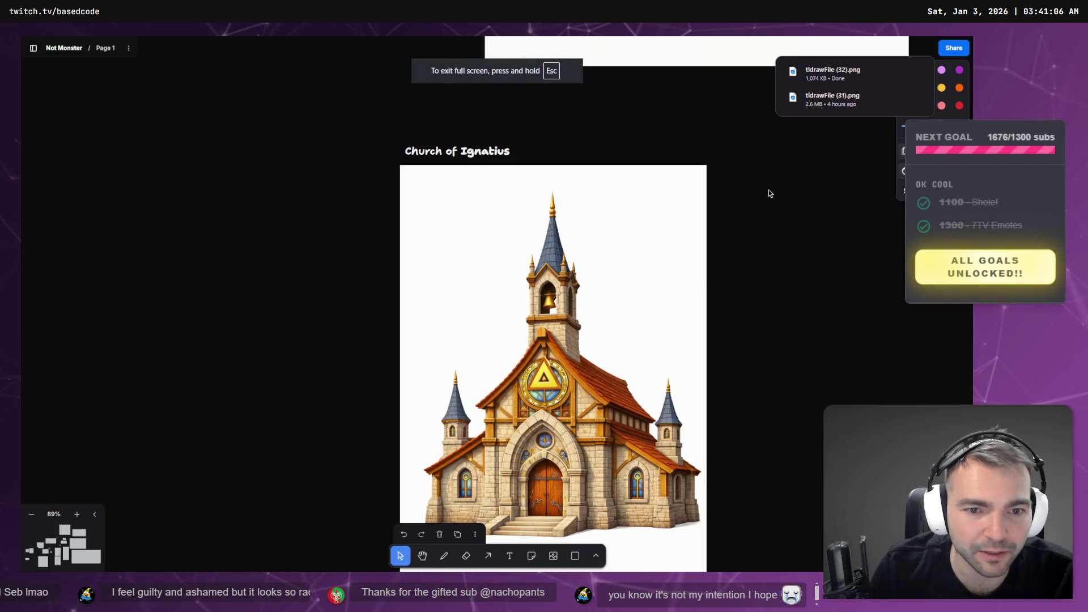
key(super+Tab)
click(463, 340)
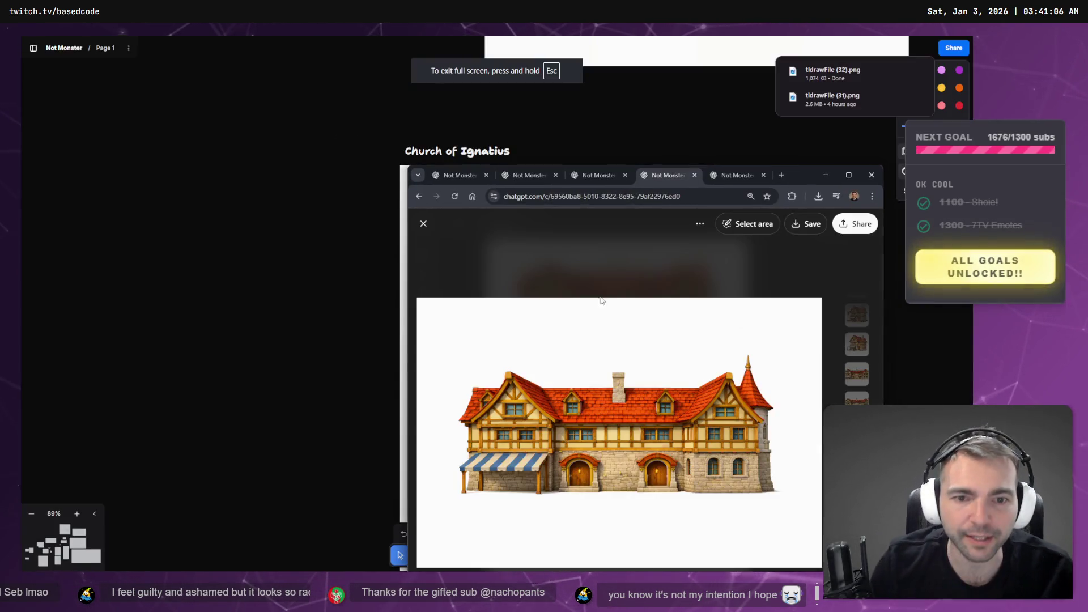
Maximize the browser and look through the open ChatGPT tabs, ending on the village layout chat
click(850, 175)
click(335, 43)
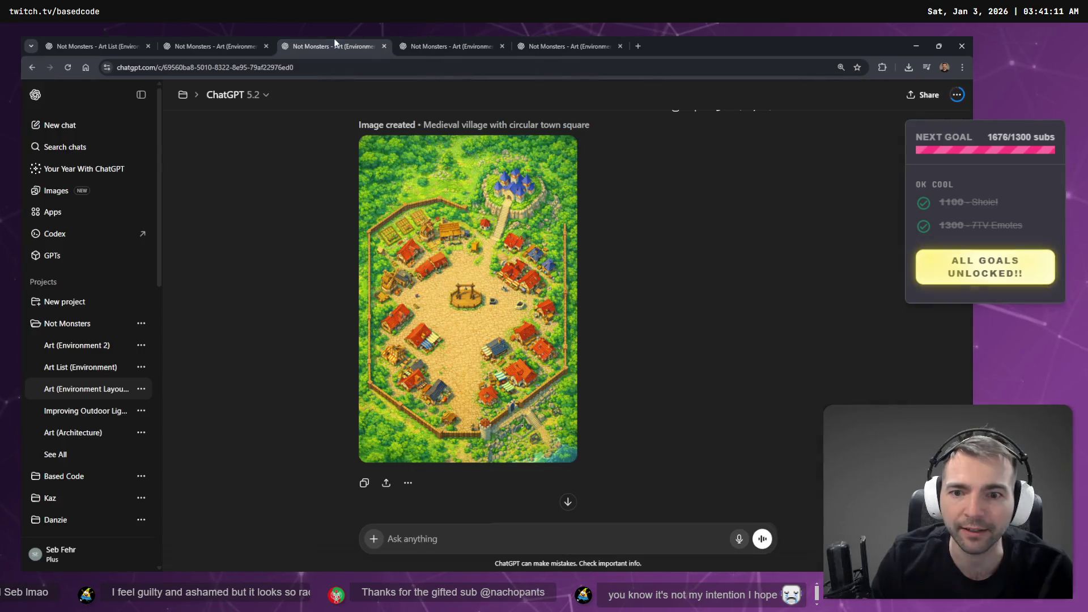
click(469, 36)
click(559, 35)
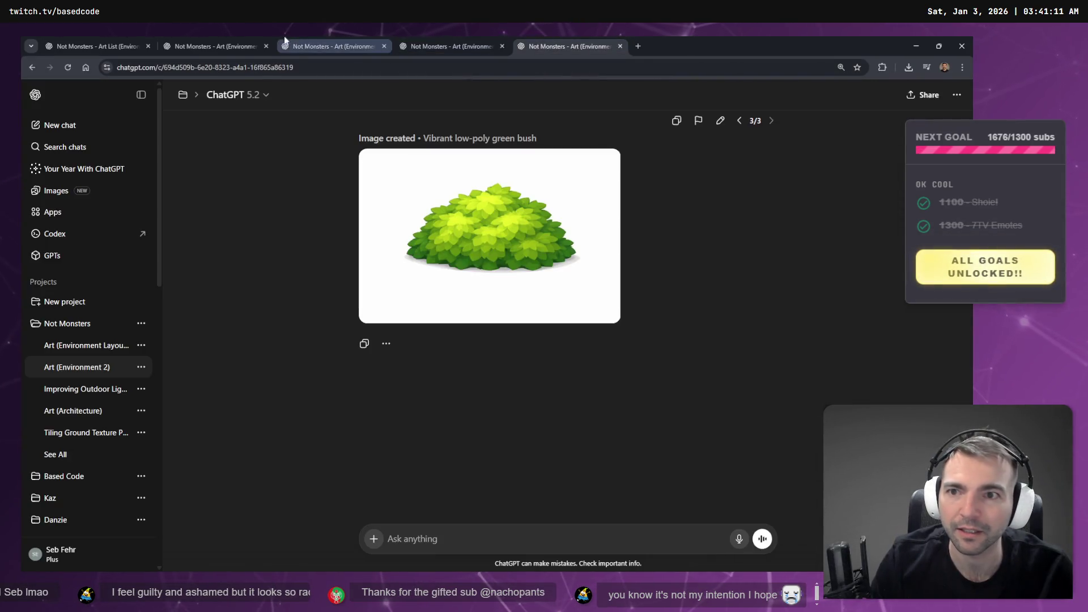
click(229, 36)
click(92, 43)
click(315, 46)
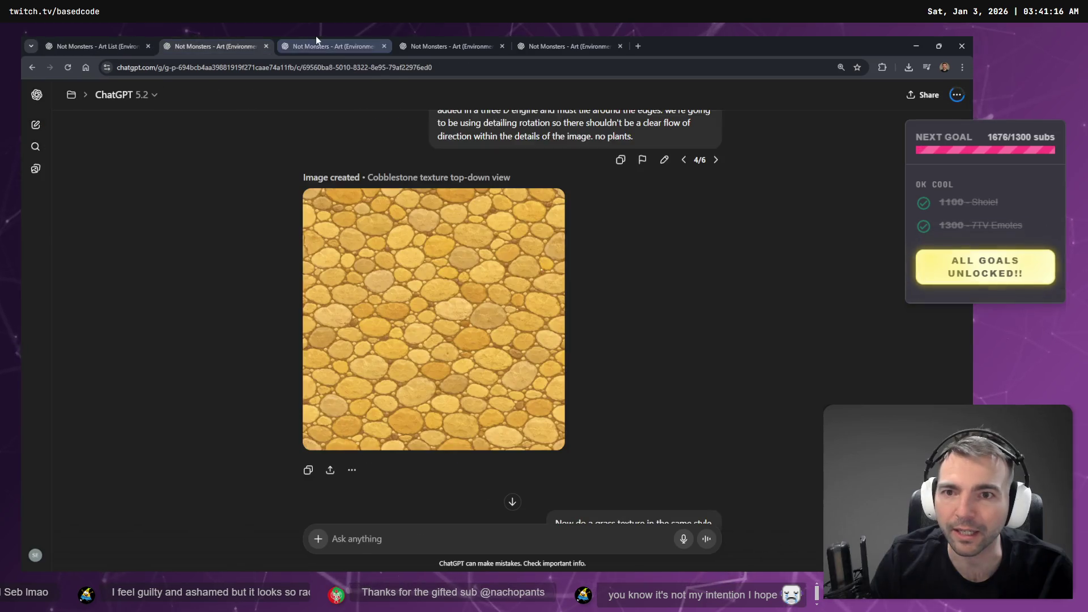
click(444, 46)
click(344, 40)
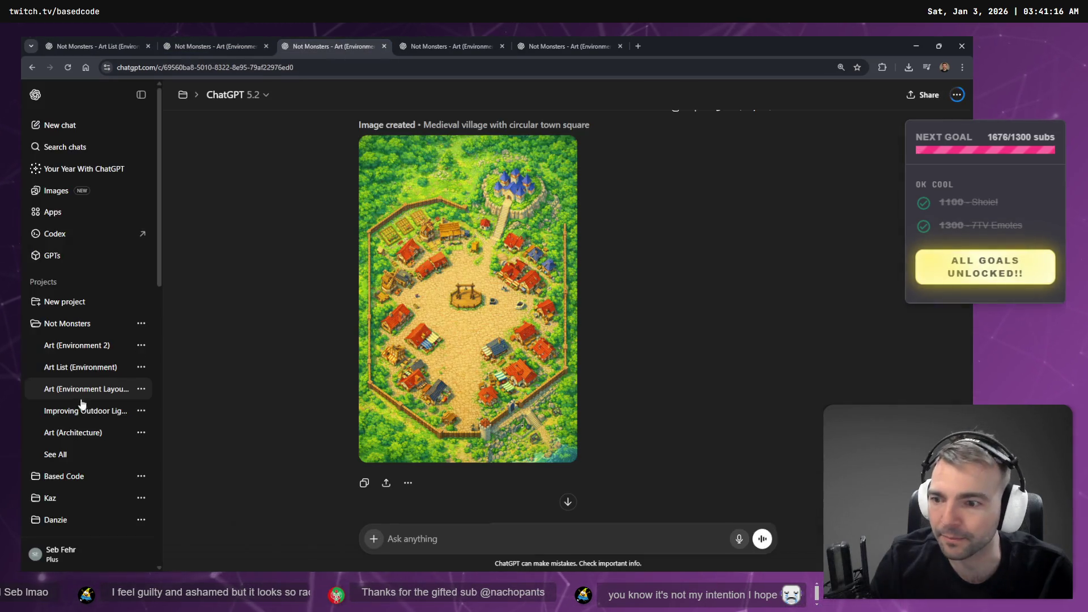
scroll(82, 404, down, 5)
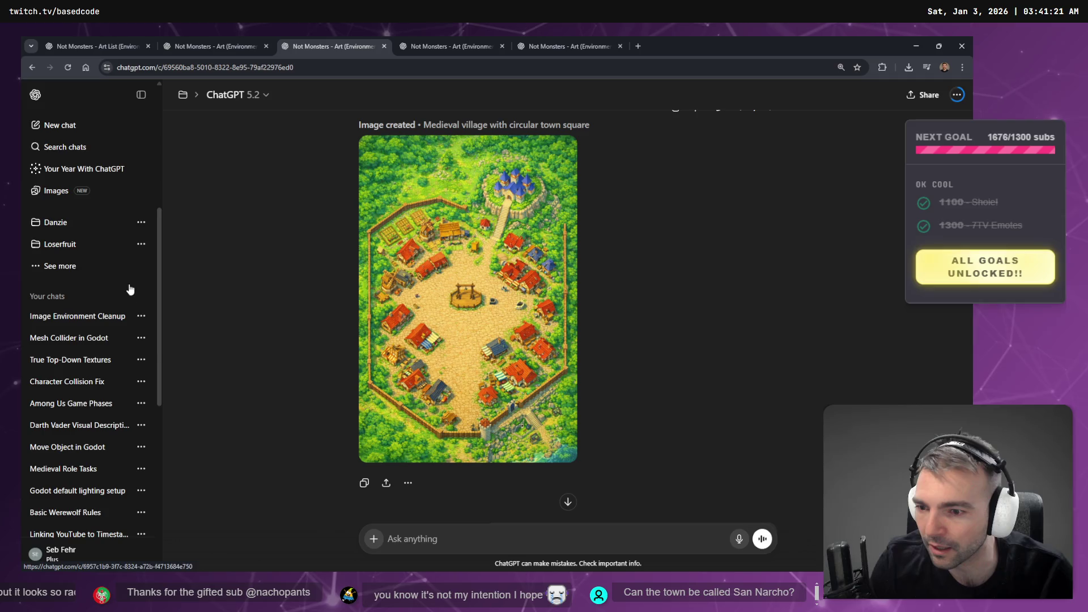
Open Image Environment Cleanup in a new tab, then drag Art (Environment 3) into Not Monsters
middle_click(93, 325)
click(445, 46)
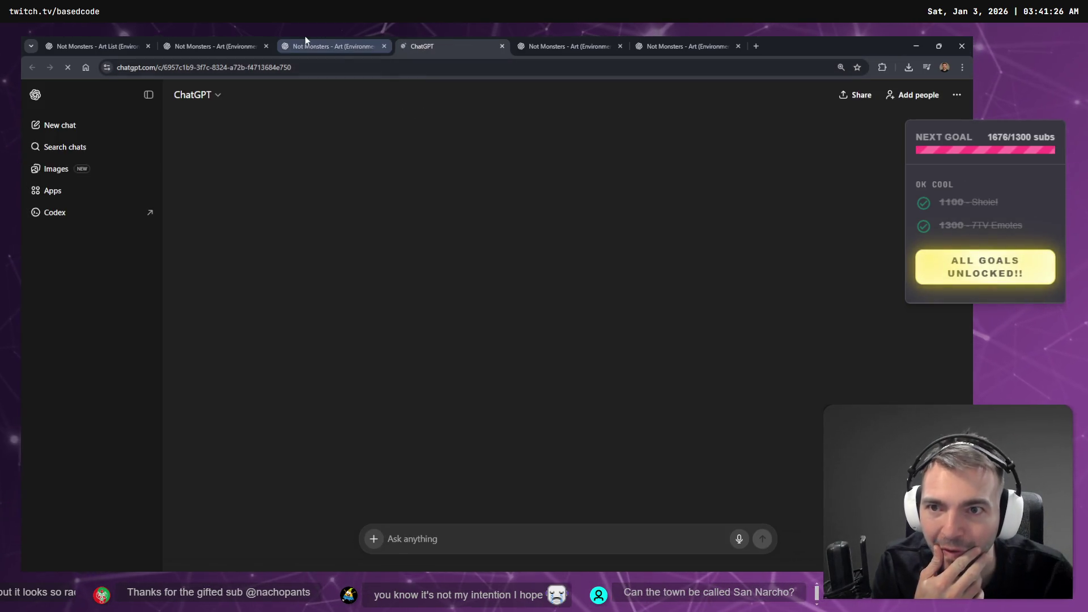
click(355, 46)
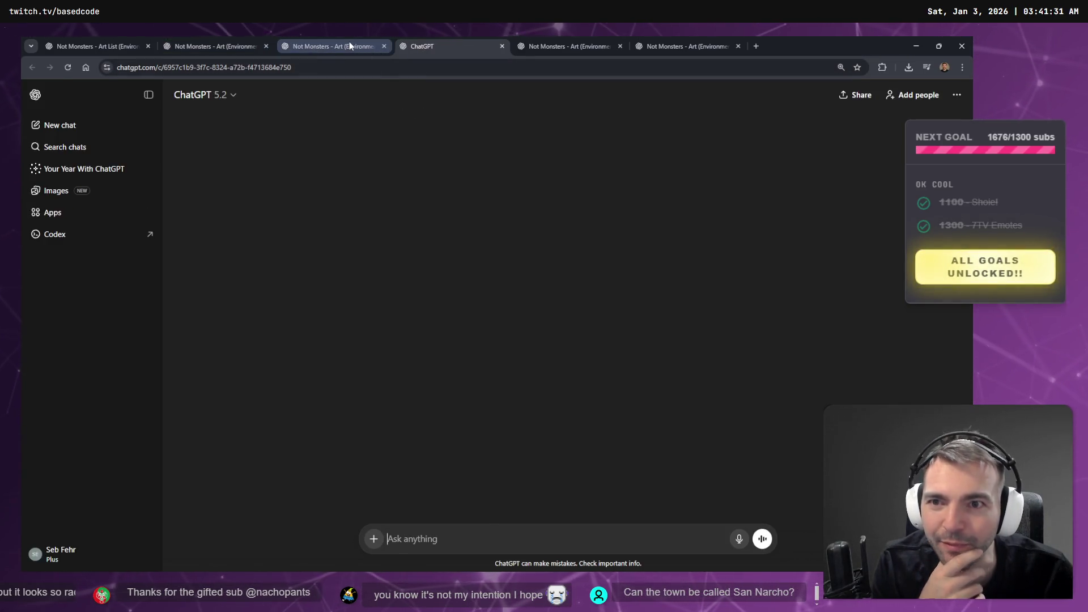
click(406, 42)
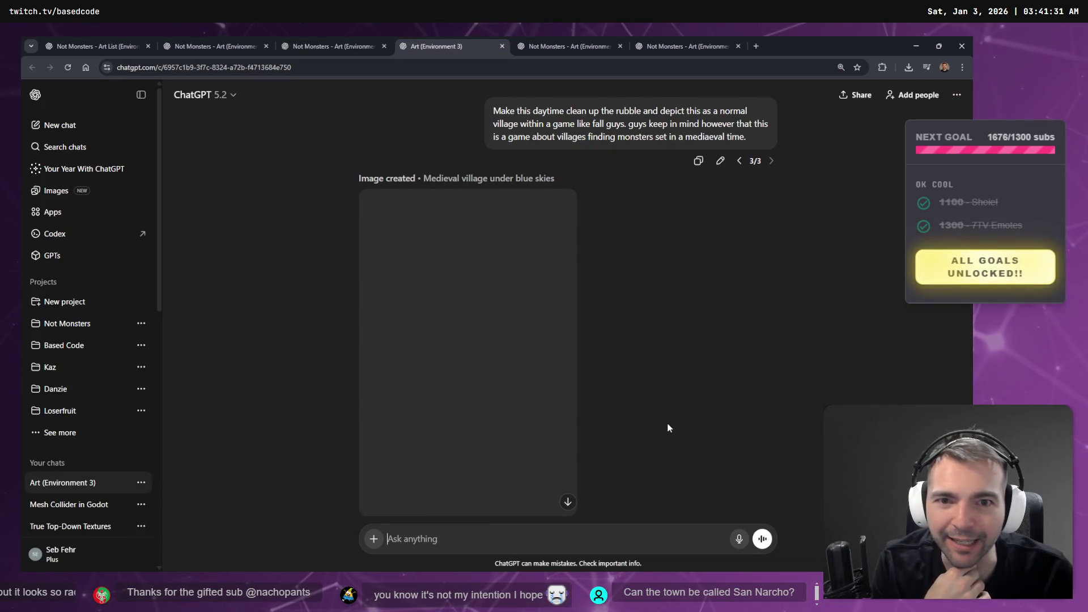
scroll(695, 365, up, 5)
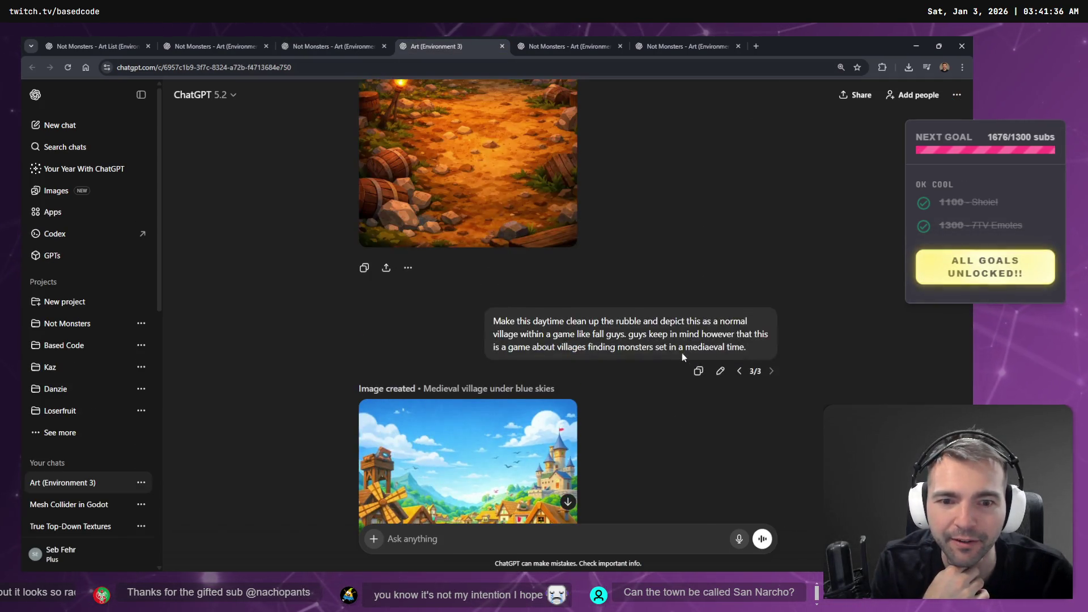
scroll(682, 353, down, 6)
scroll(327, 394, up, 4)
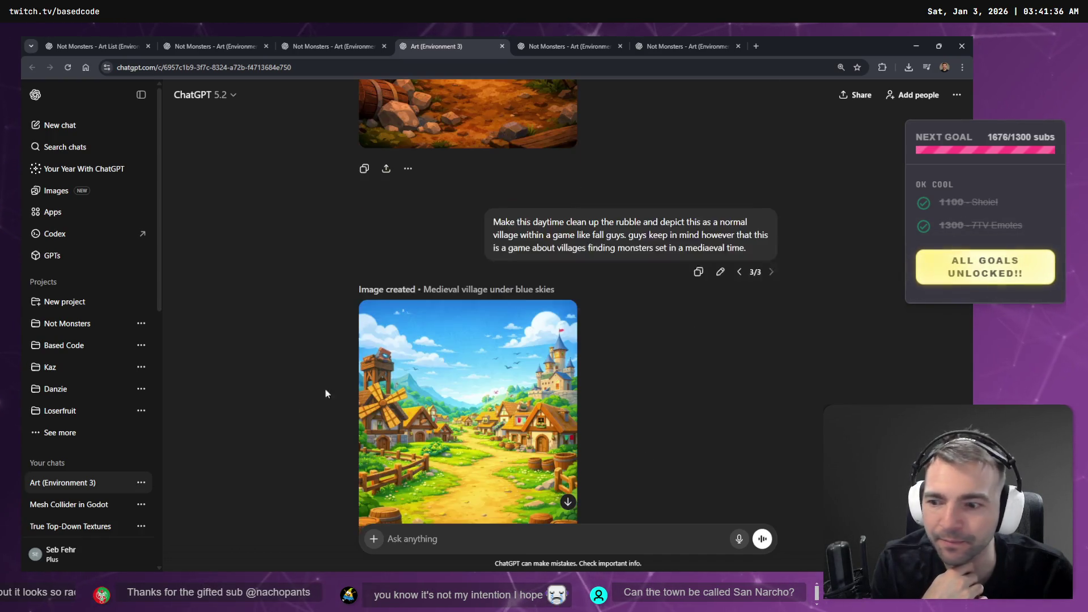
mouse_move(65, 486)
mouse_down()
mouse_move(79, 329)
mouse_move(171, 323)
mouse_move(93, 321)
mouse_up()
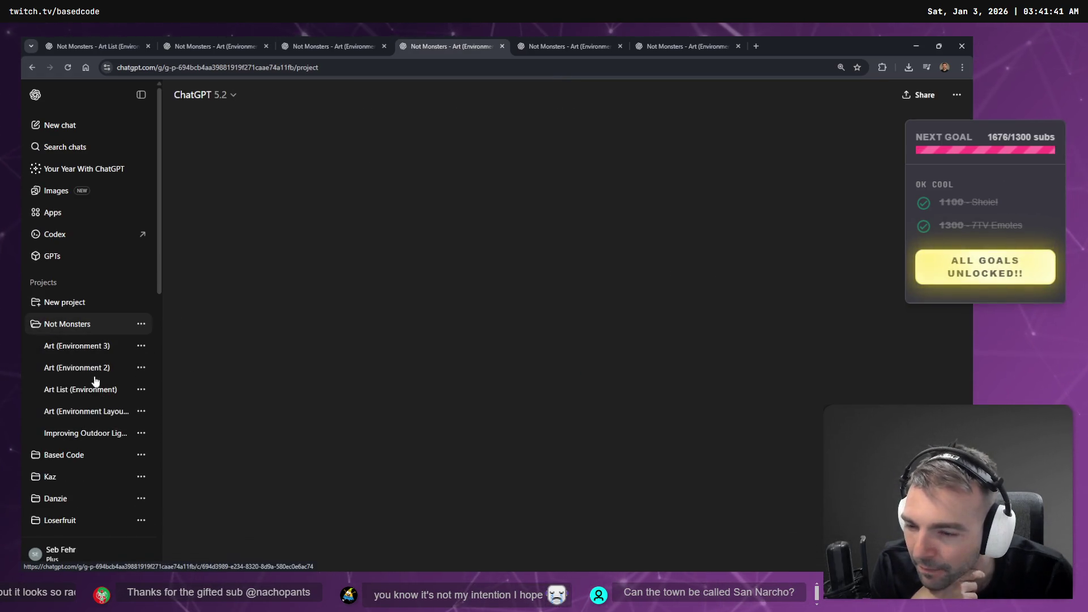
Open Not Monsters project chats, including Art (Environment 3), in background tabs and read the Art List chat
middle_click(101, 406)
middle_click(85, 369)
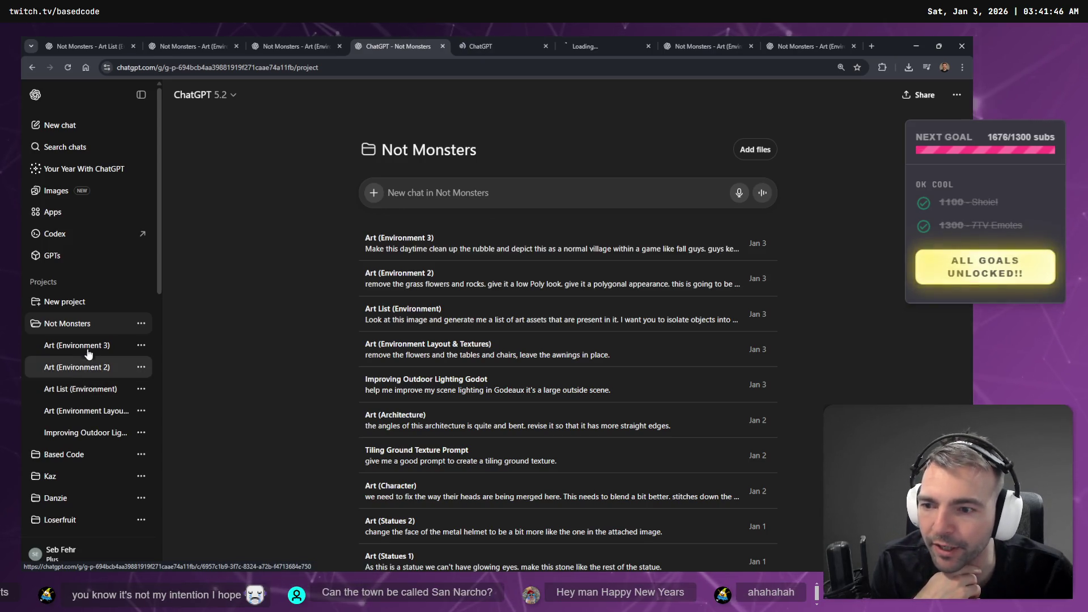
middle_click(85, 346)
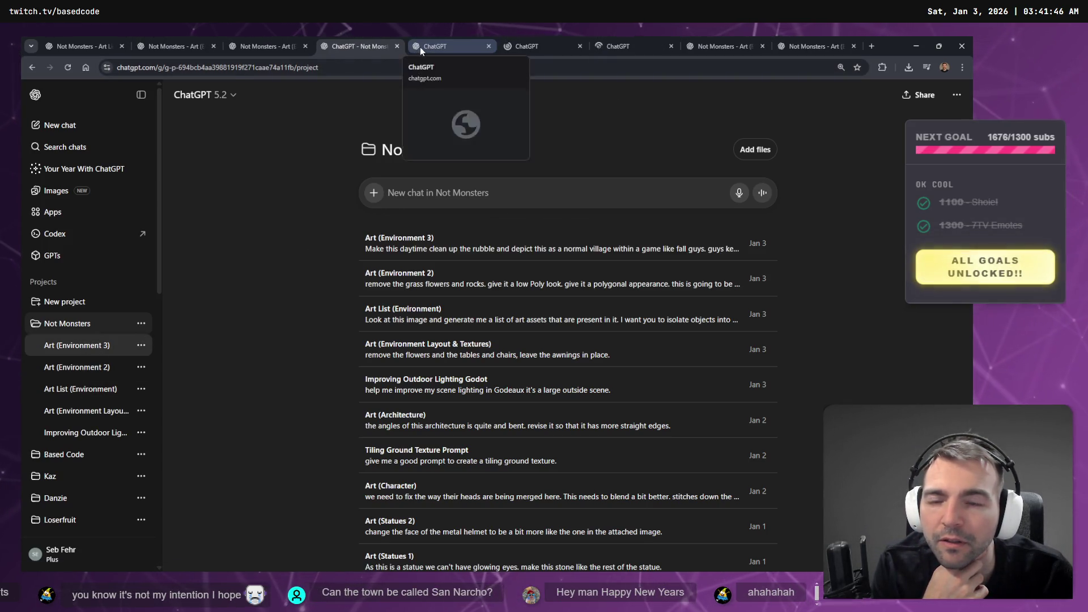
click(420, 47)
scroll(103, 450, down, 2)
scroll(103, 450, down, 3)
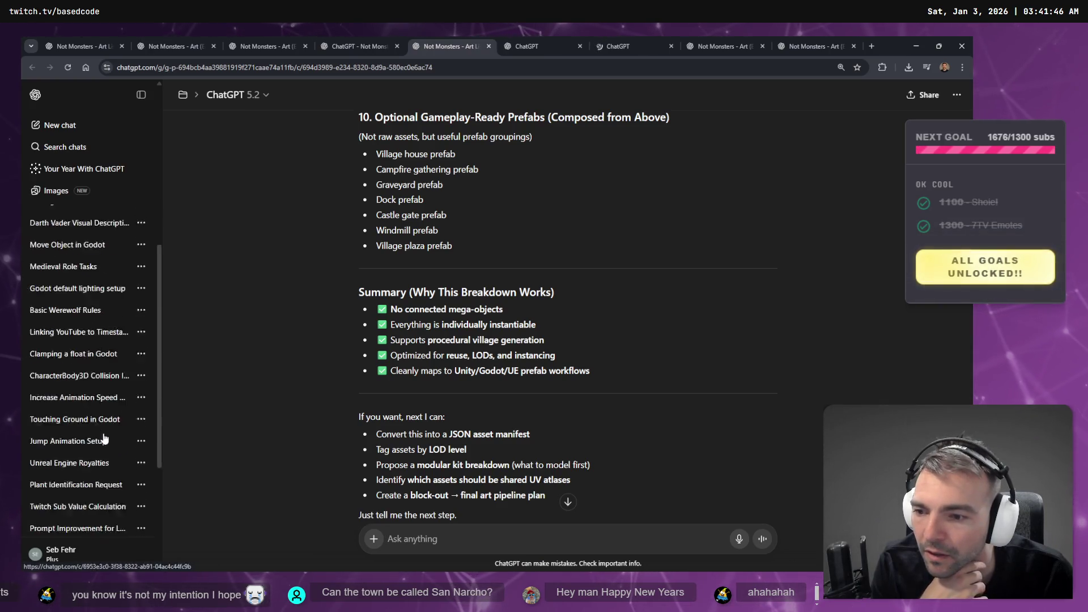
scroll(109, 423, up, 2)
scroll(111, 408, up, 3)
scroll(95, 400, down, 1)
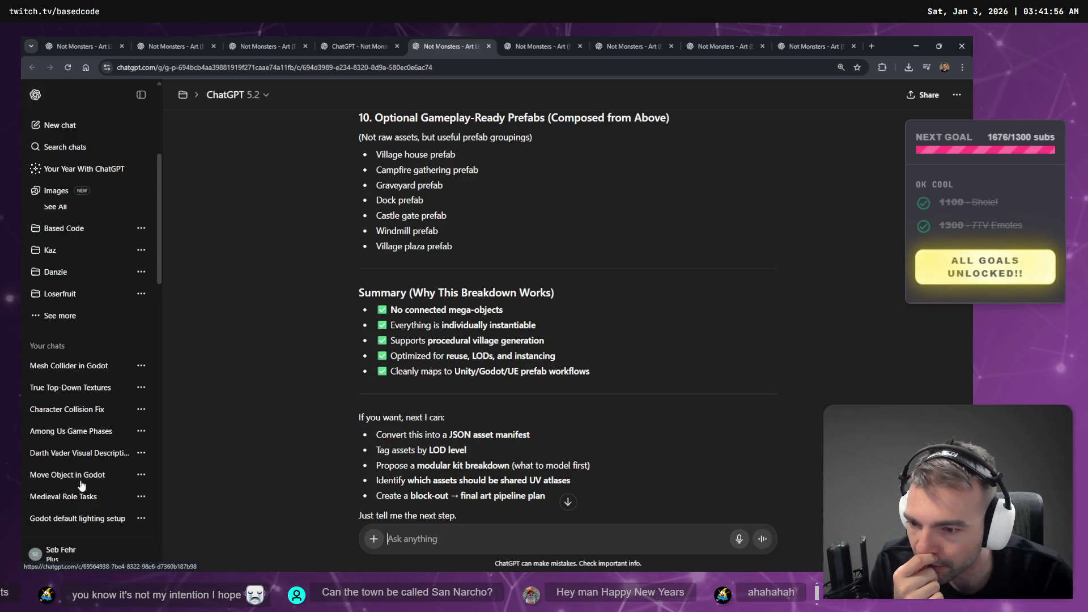
scroll(91, 487, down, 1)
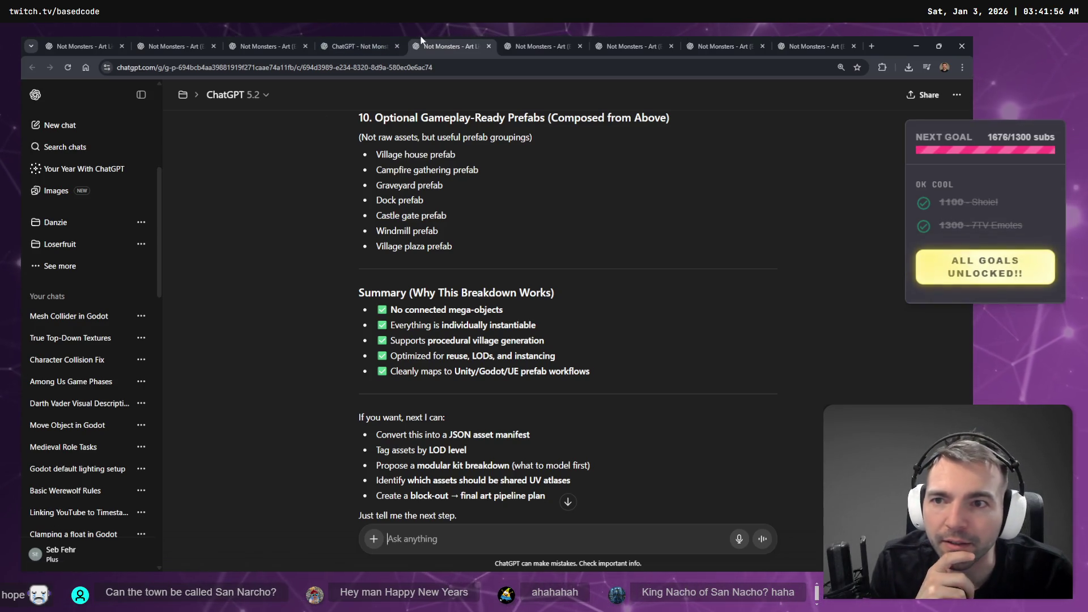
Close the duplicate cobblestone texture tab and check the Not Monsters project's chat list
click(274, 44)
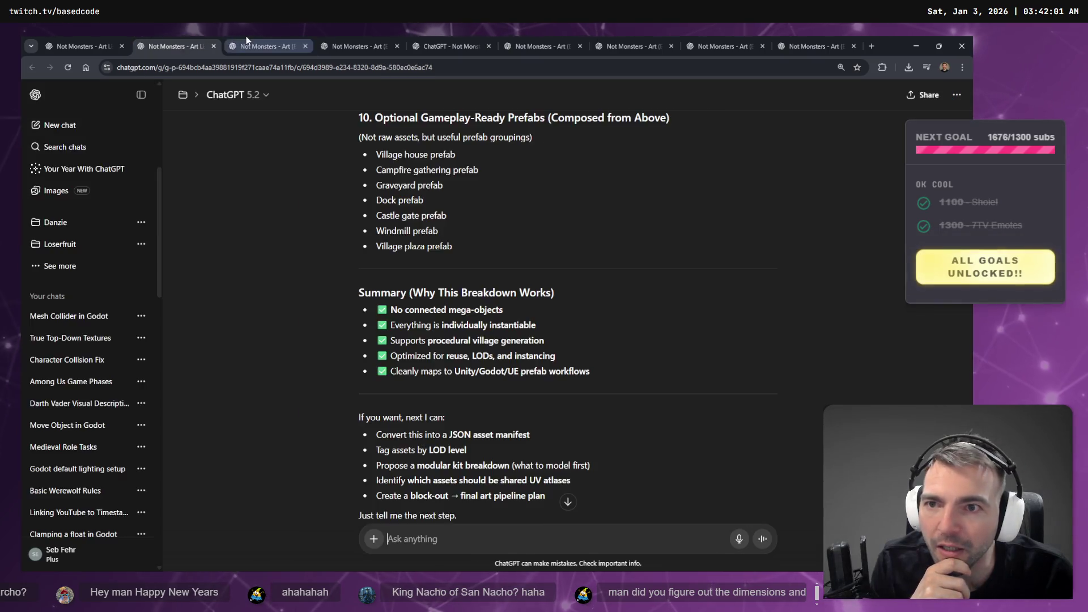
key(ctrl+w)
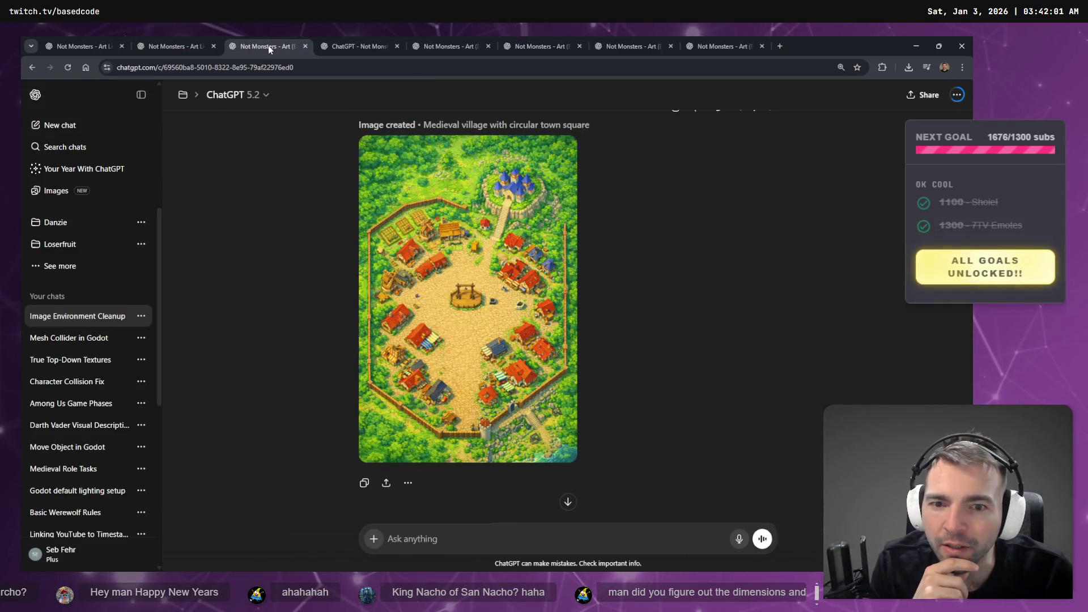
click(348, 46)
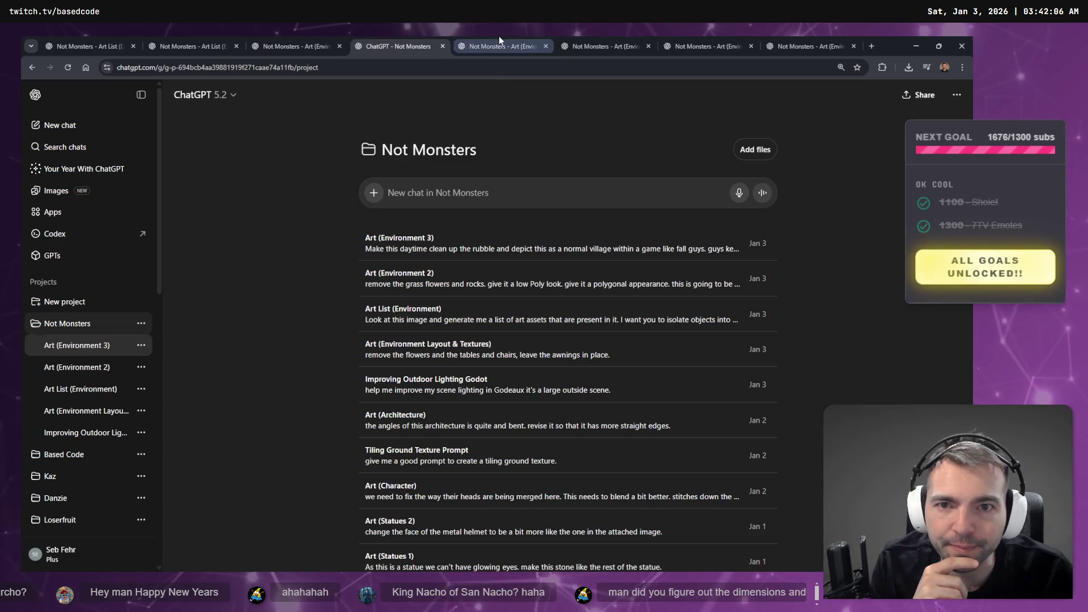
click(499, 39)
Flip the reference chat's reply between its small rock, Generate a Bush and low-poly bush versions
scroll(677, 268, up, 10)
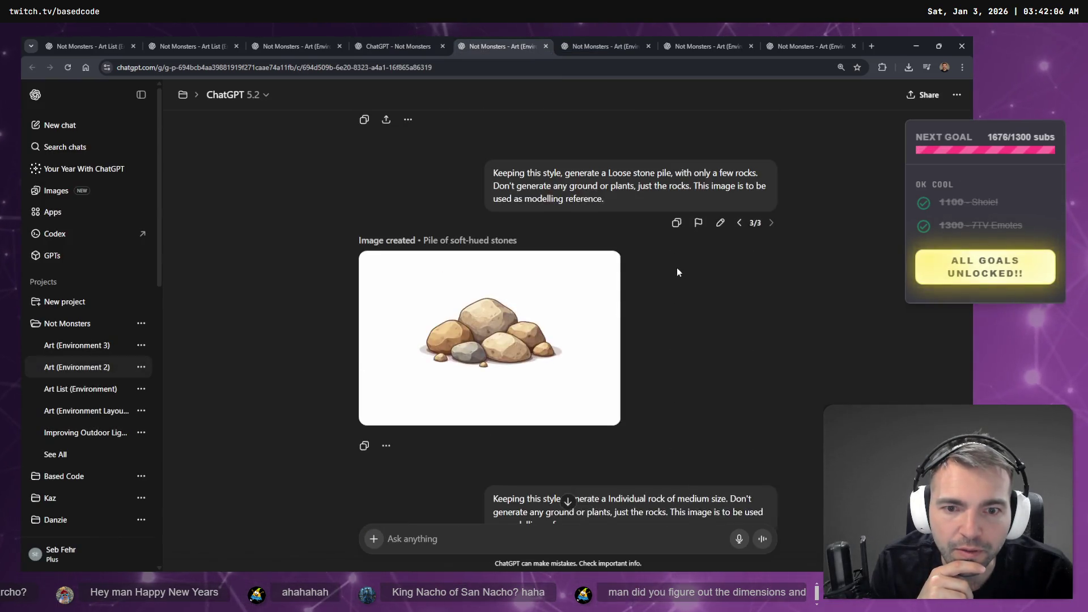
scroll(678, 272, down, 10)
click(741, 297)
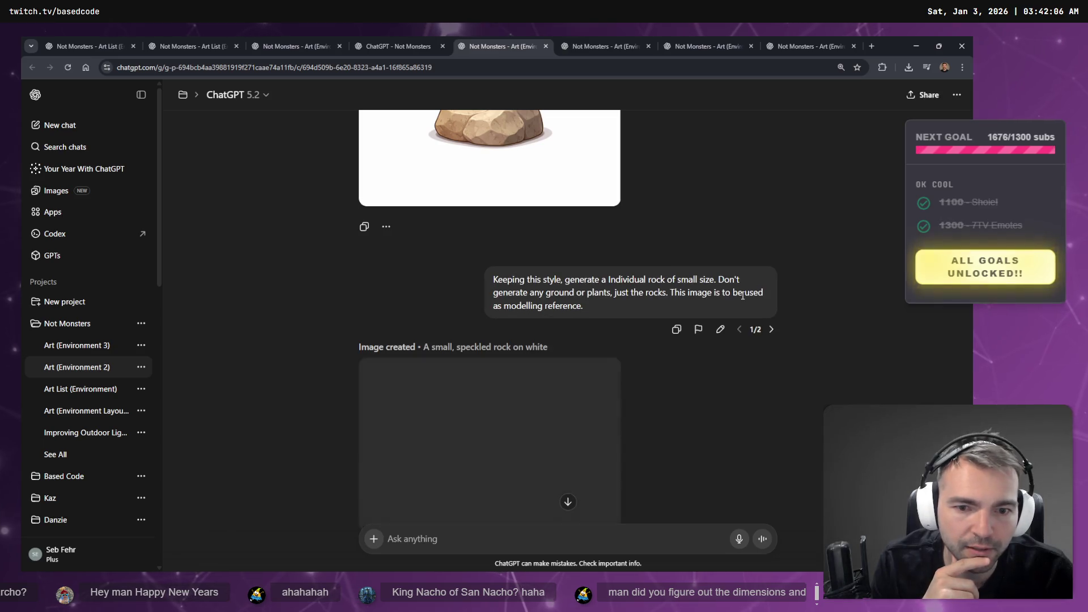
click(772, 225)
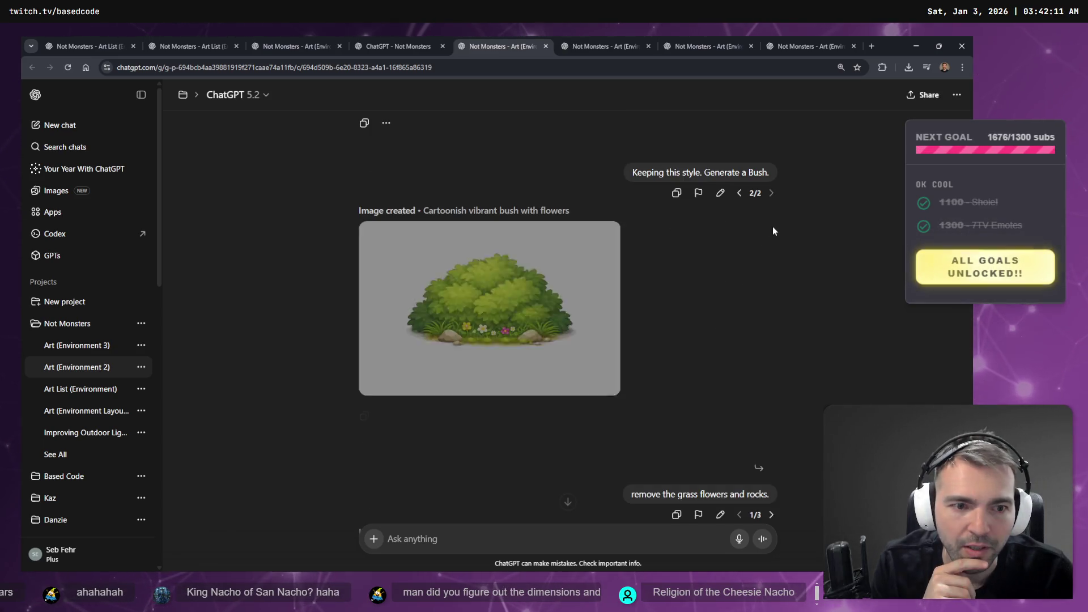
scroll(759, 308, down, 2)
scroll(770, 318, up, 4)
scroll(776, 377, down, 5)
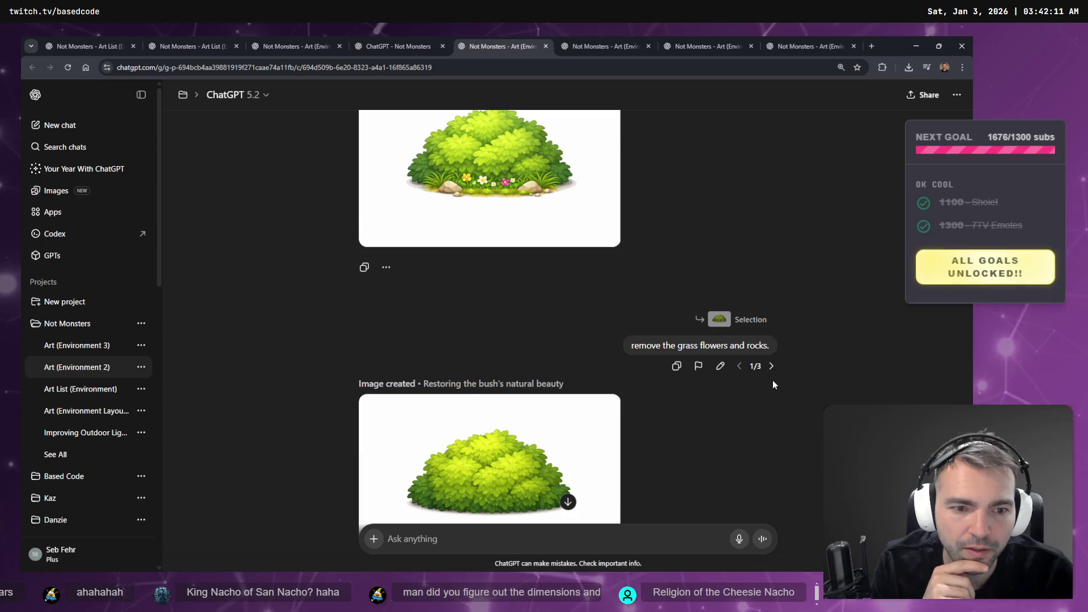
click(772, 361)
scroll(754, 317, up, 6)
click(741, 342)
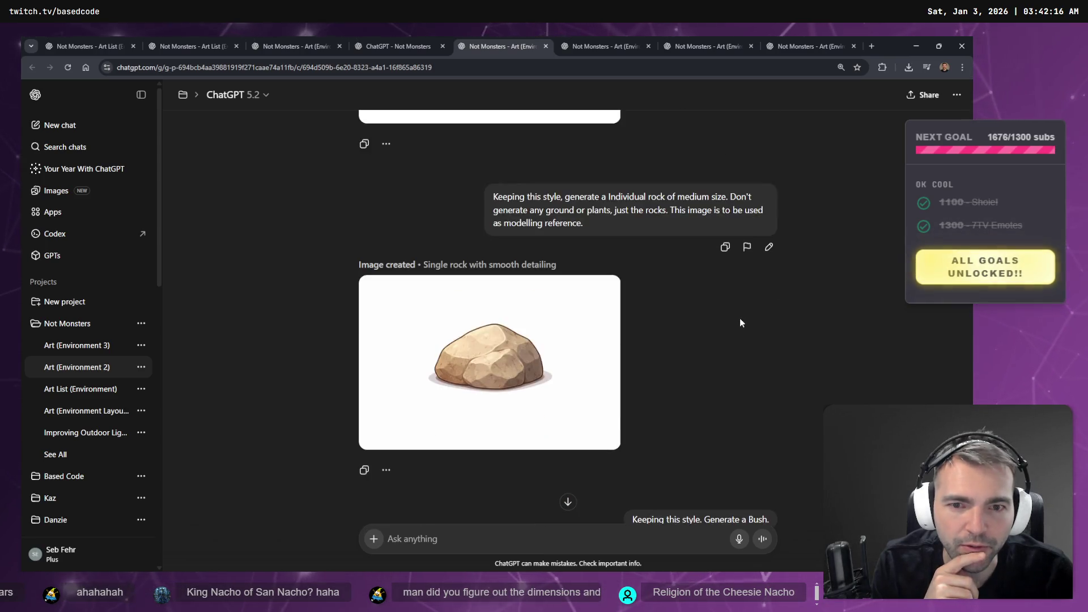
Review the daytime village and inn images and the bush and rock chat, then return to Godot
click(623, 46)
scroll(623, 374, down, 2)
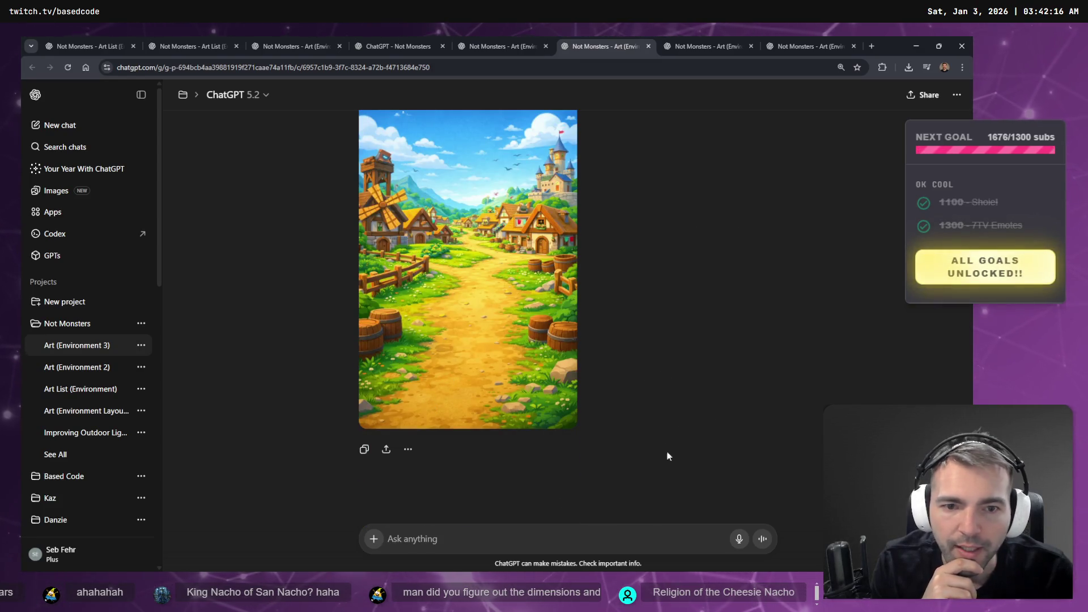
click(703, 46)
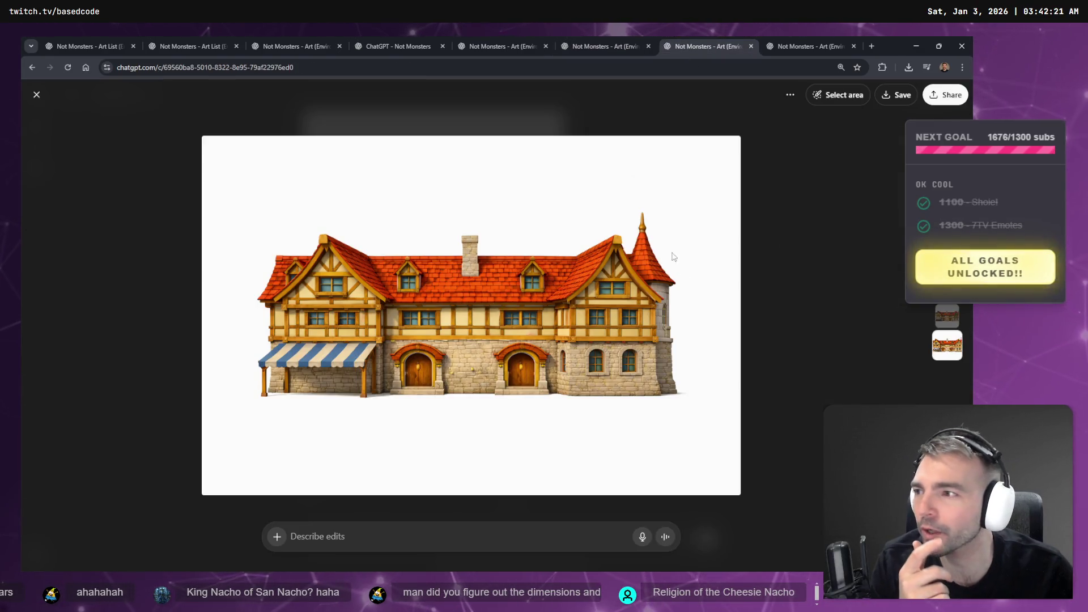
key(Escape)
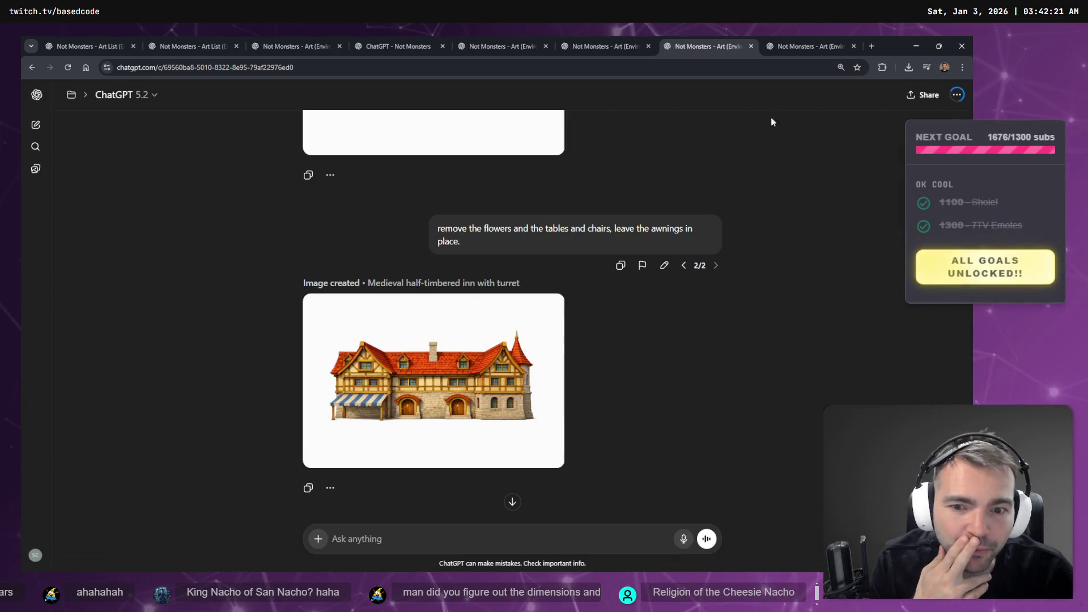
scroll(722, 233, up, 15)
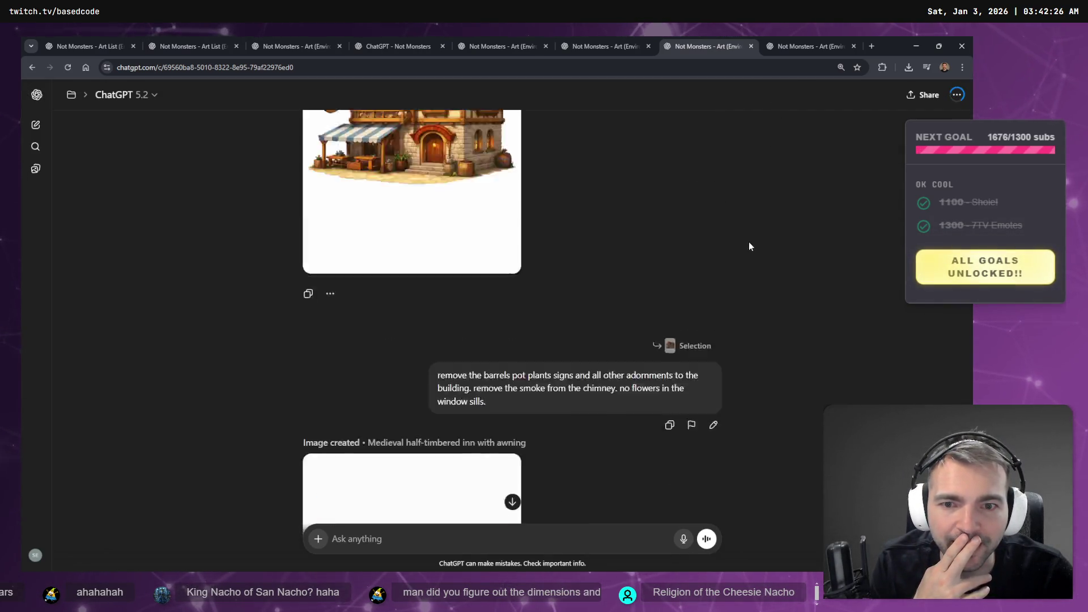
click(819, 46)
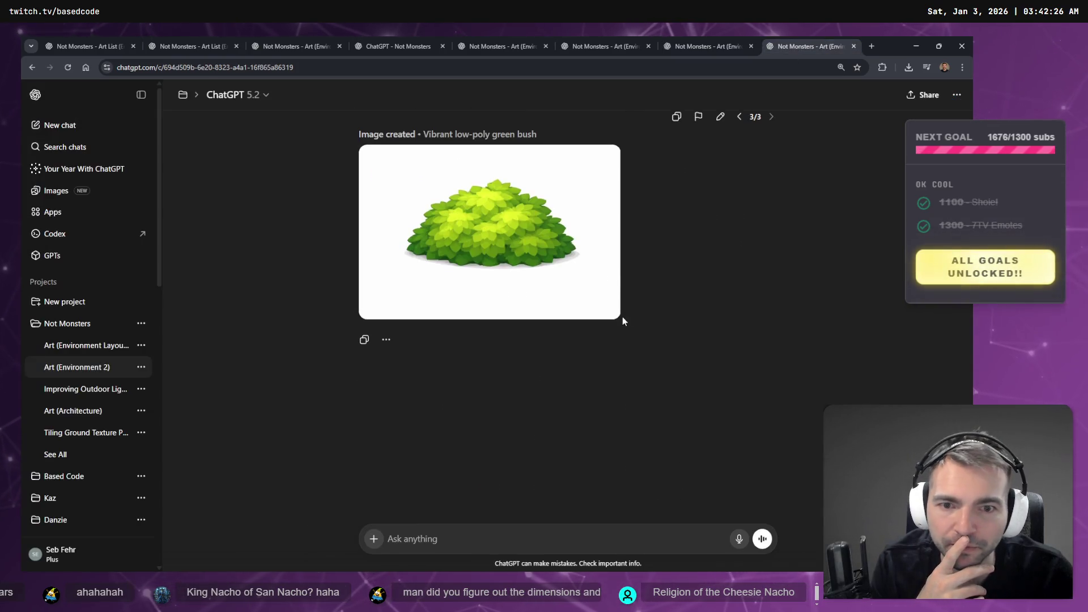
scroll(657, 328, up, 10)
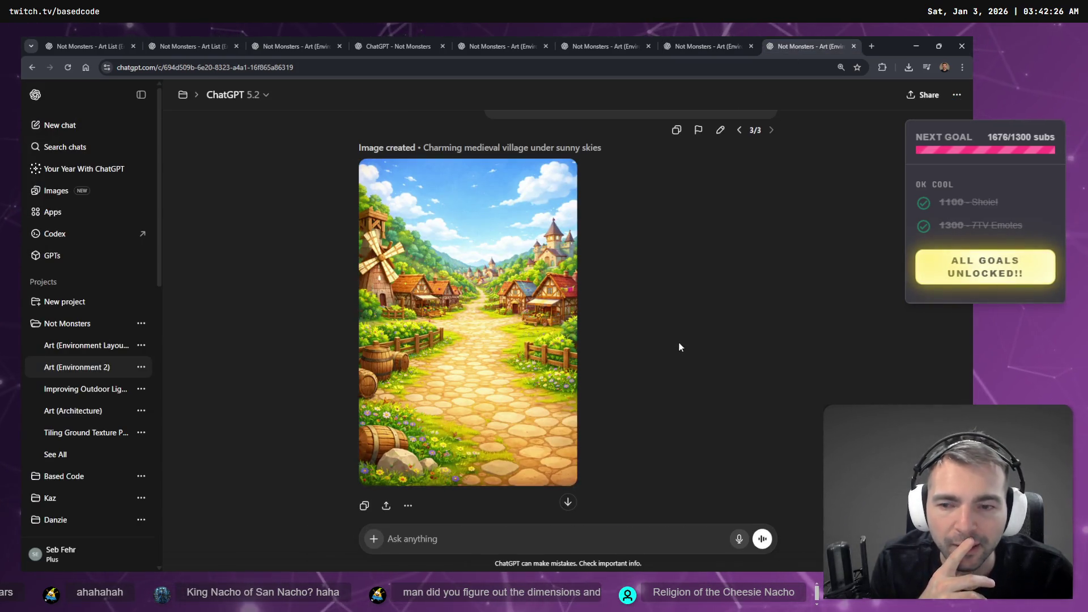
scroll(680, 353, down, 5)
scroll(680, 357, down, 2)
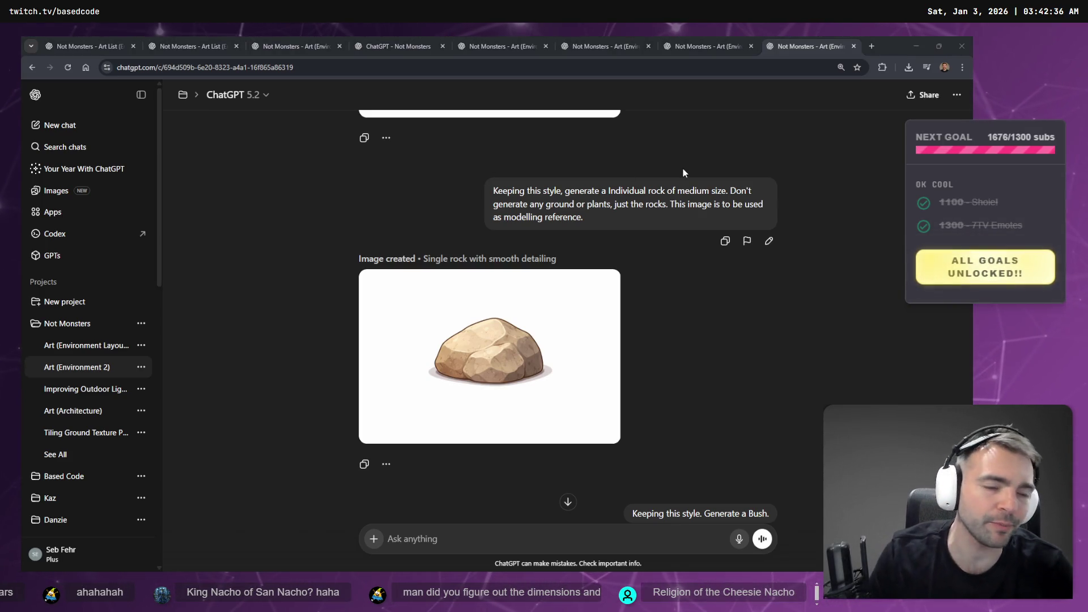
key(alt+Tab)
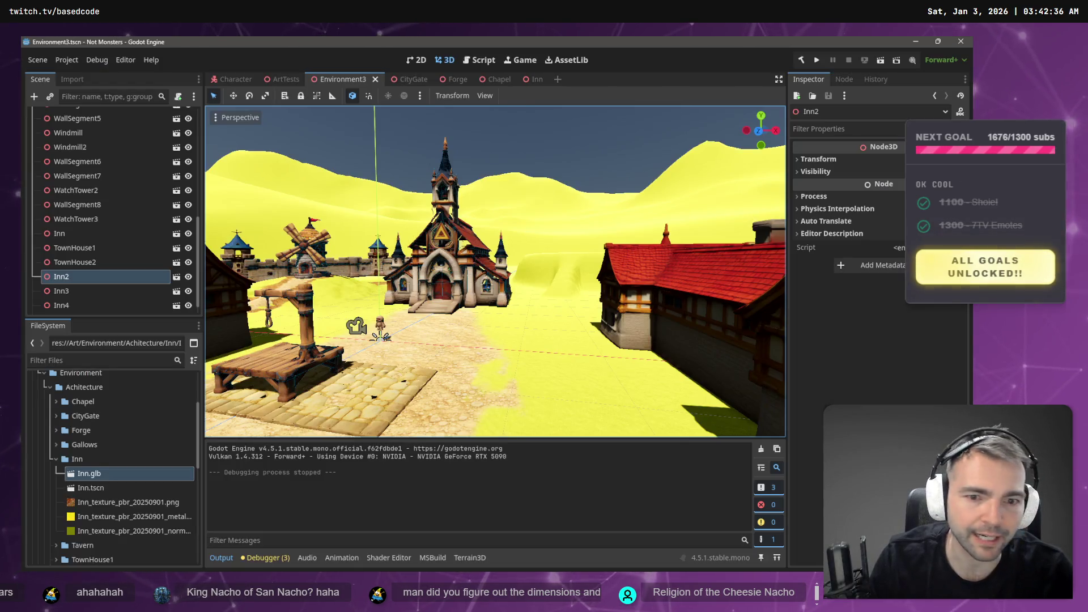
Orbit over the blue houses, wall and whole town, then fly down to face the chapel up close
scroll(748, 211, down, 5)
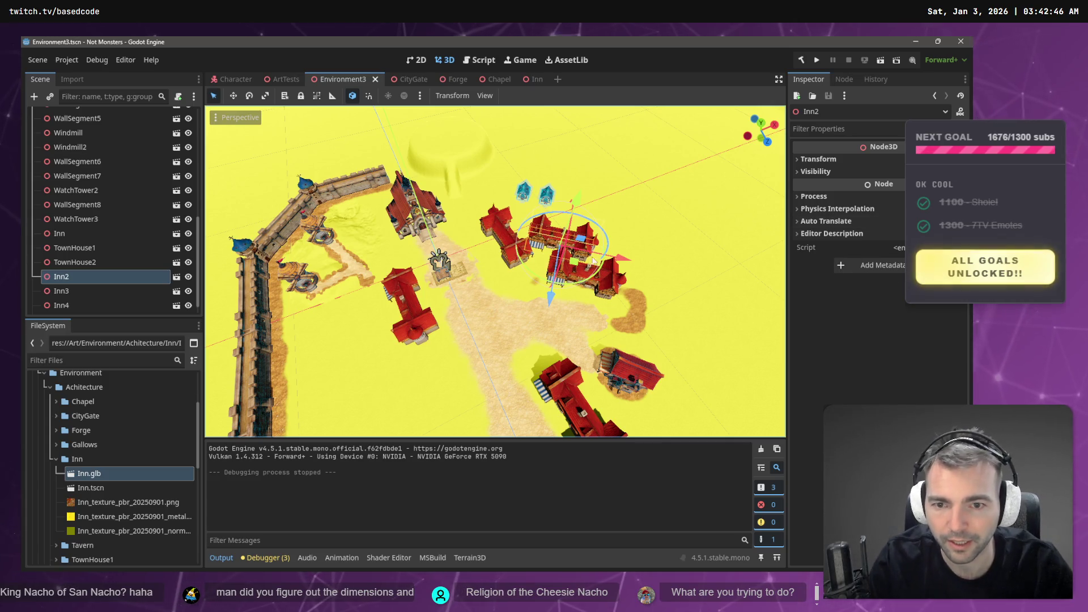
drag(583, 262, 366, 274)
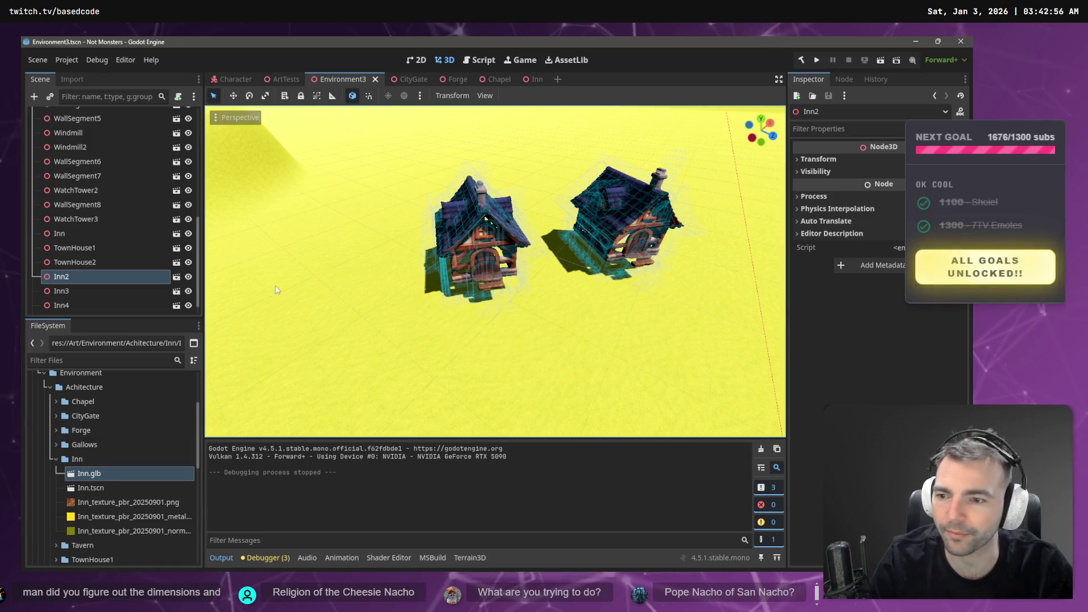
scroll(93, 482, down, 5)
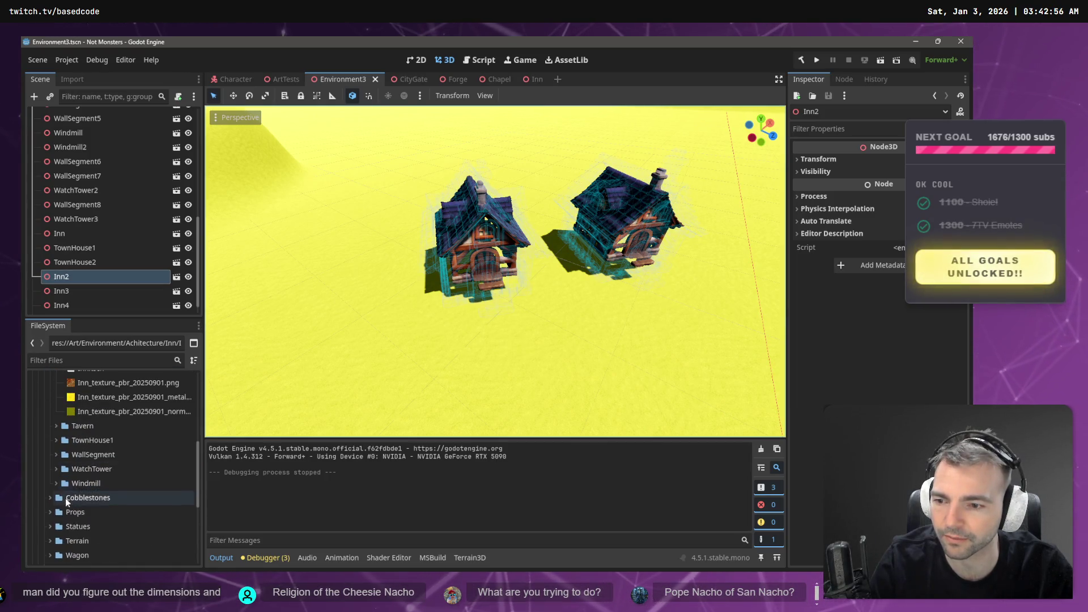
mouse_move(493, 272)
mouse_down()
mouse_move(448, 261)
mouse_move(448, 292)
mouse_move(464, 253)
mouse_up()
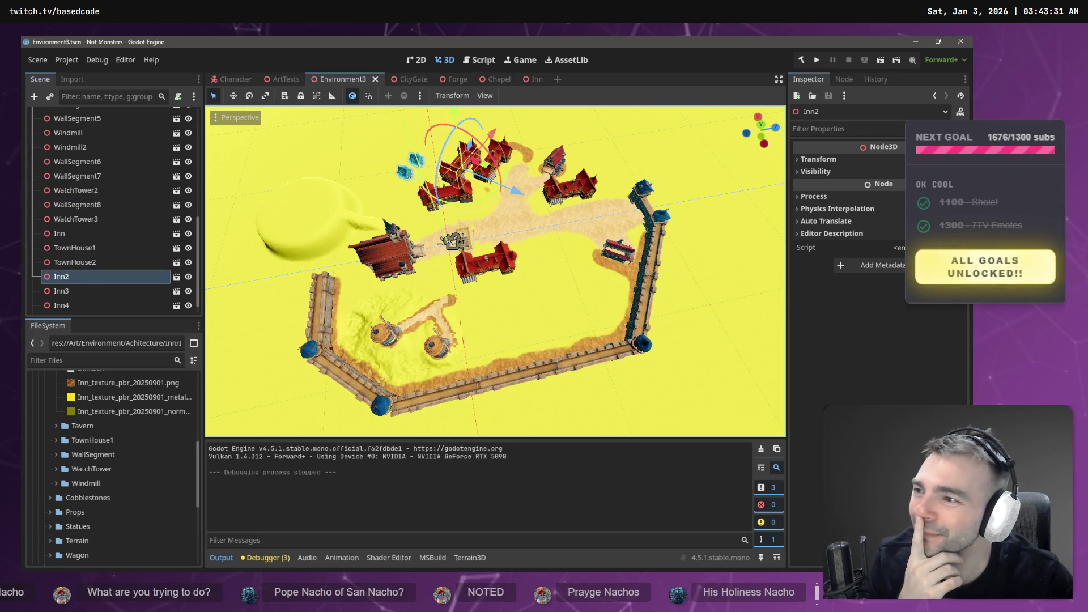
mouse_move(503, 199)
mouse_down()
mouse_move(488, 207)
mouse_move(488, 278)
mouse_move(470, 290)
mouse_move(459, 272)
mouse_up()
drag(507, 204, 498, 212)
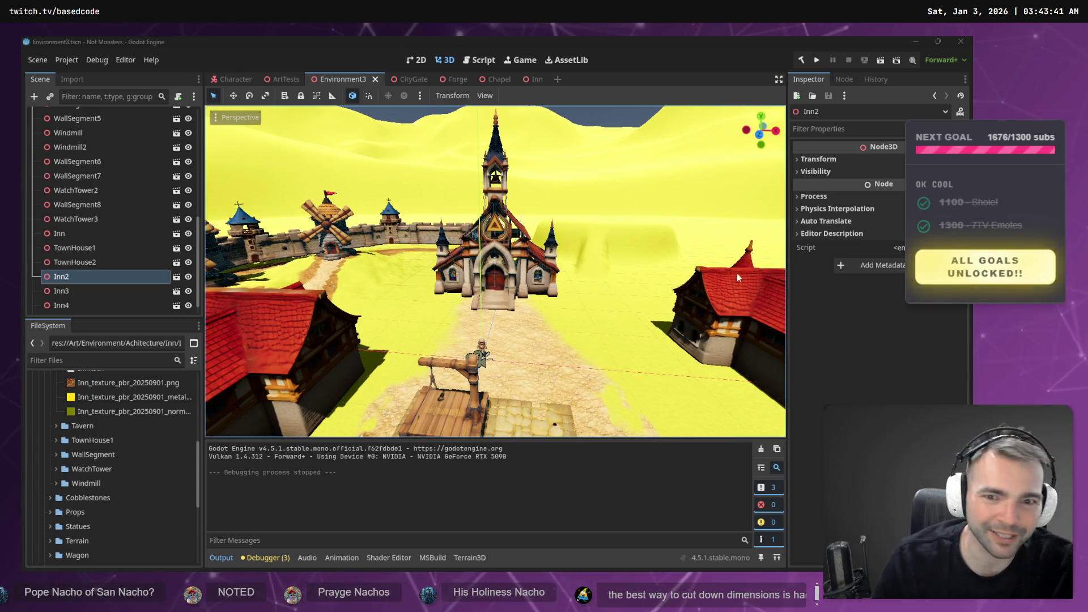
scroll(547, 261, up, 3)
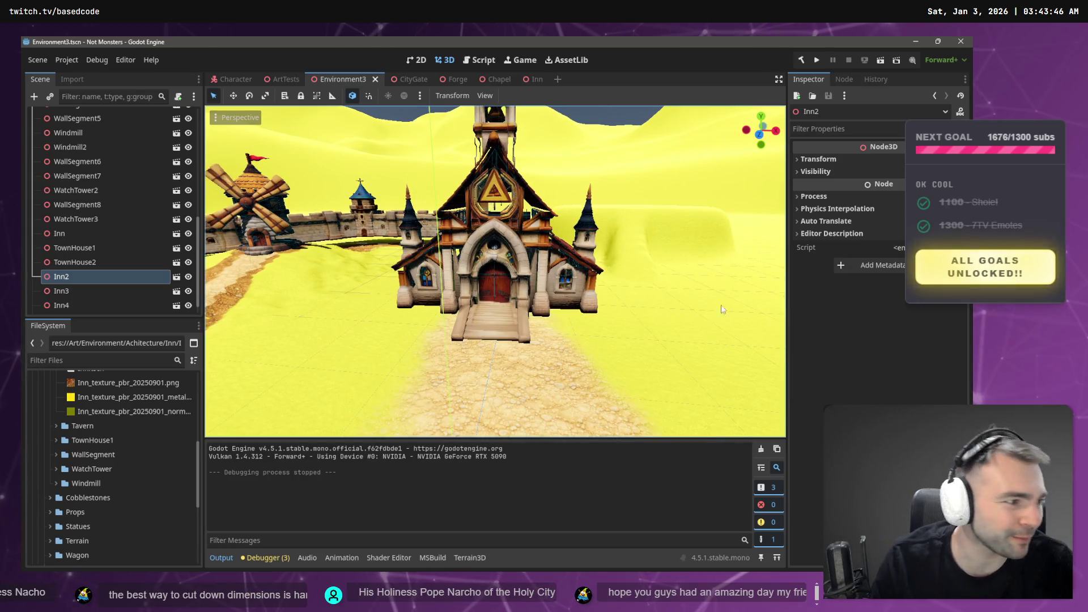
key(alt+Tab)
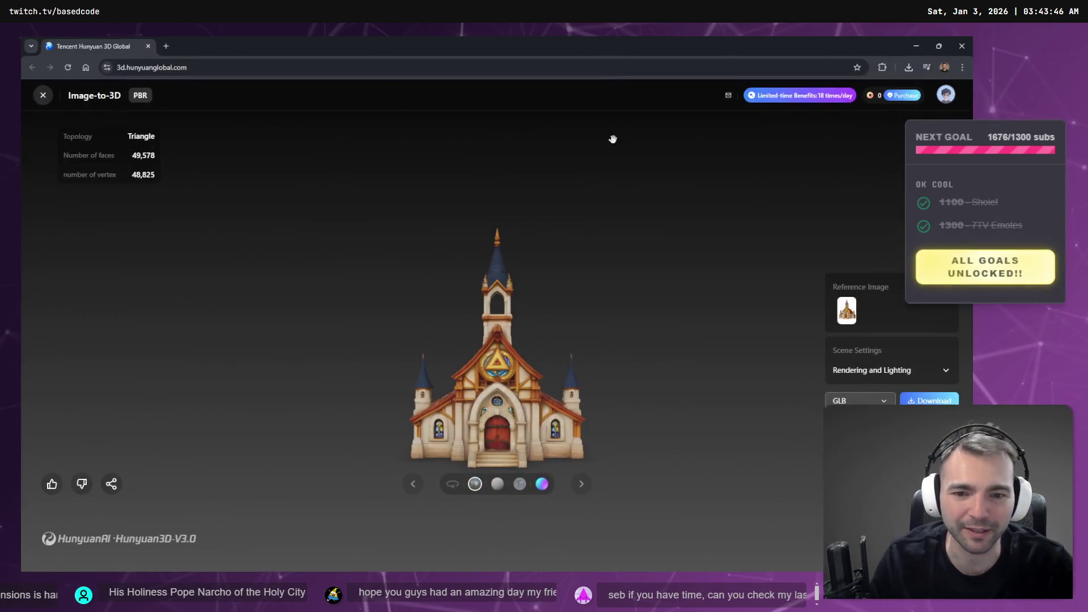
click(452, 484)
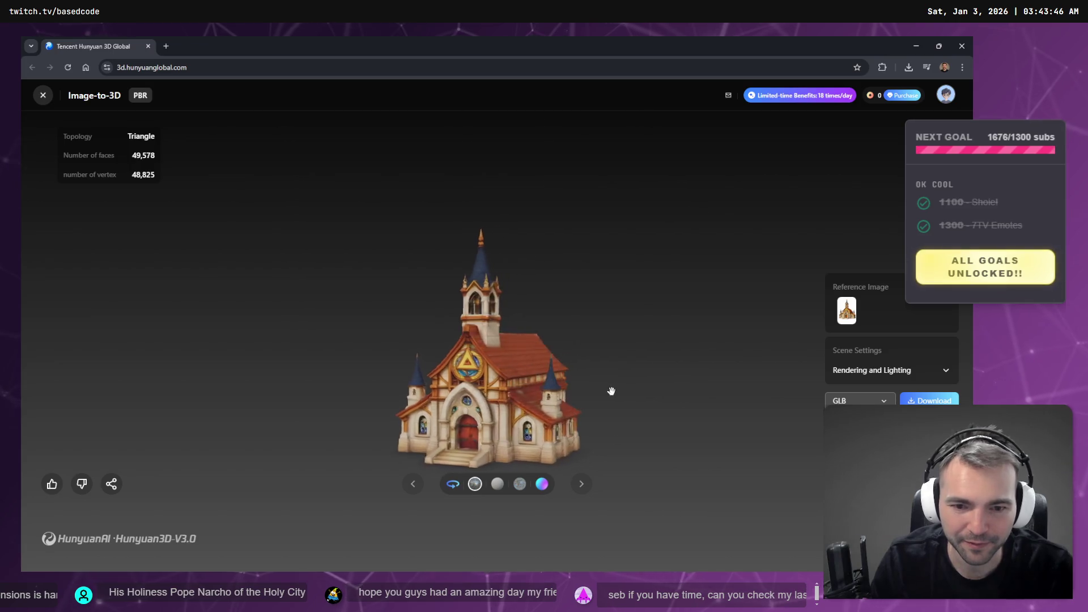
scroll(564, 389, up, 10)
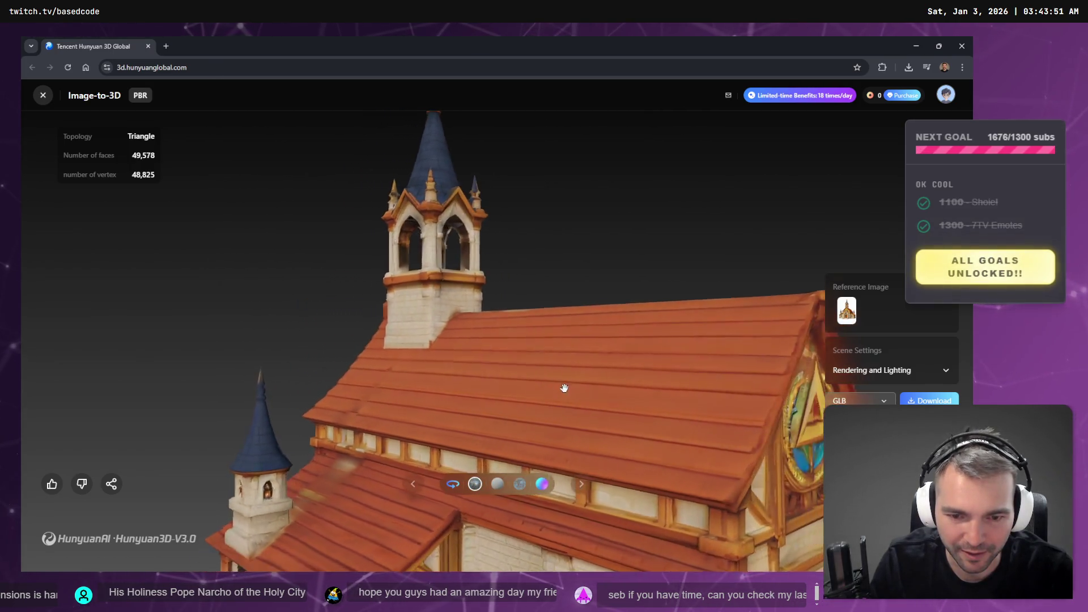
scroll(555, 292, down, 5)
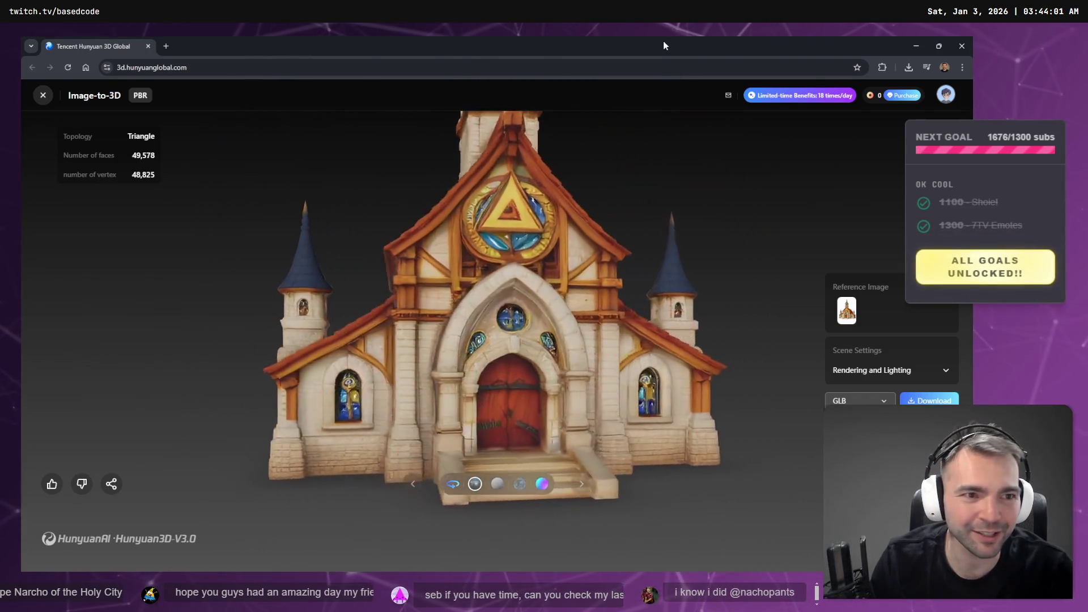
key(alt+Tab)
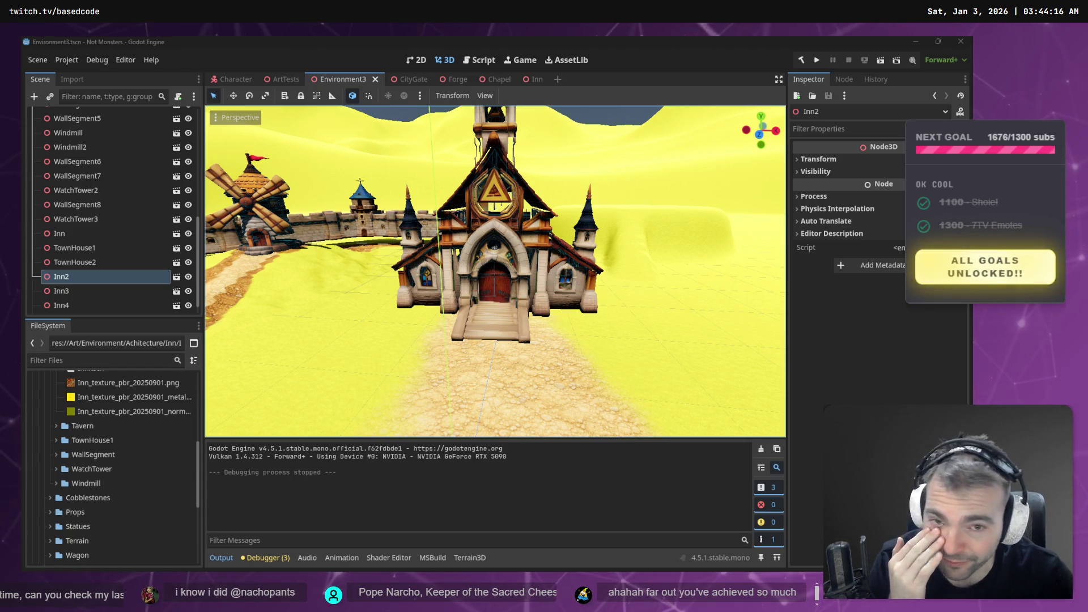
mouse_move(290, 81)
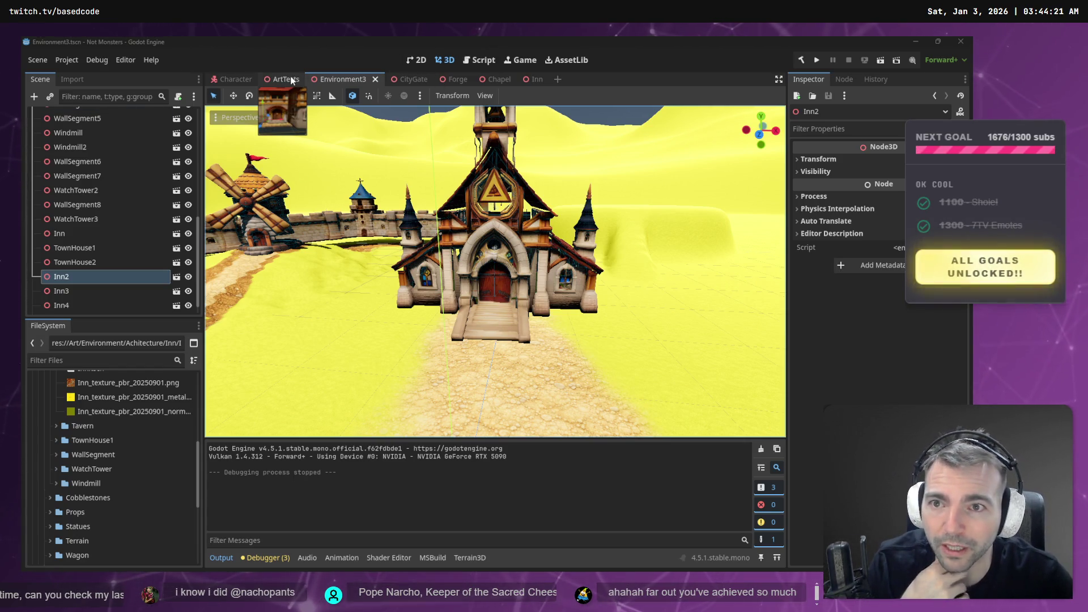
mouse_move(420, 79)
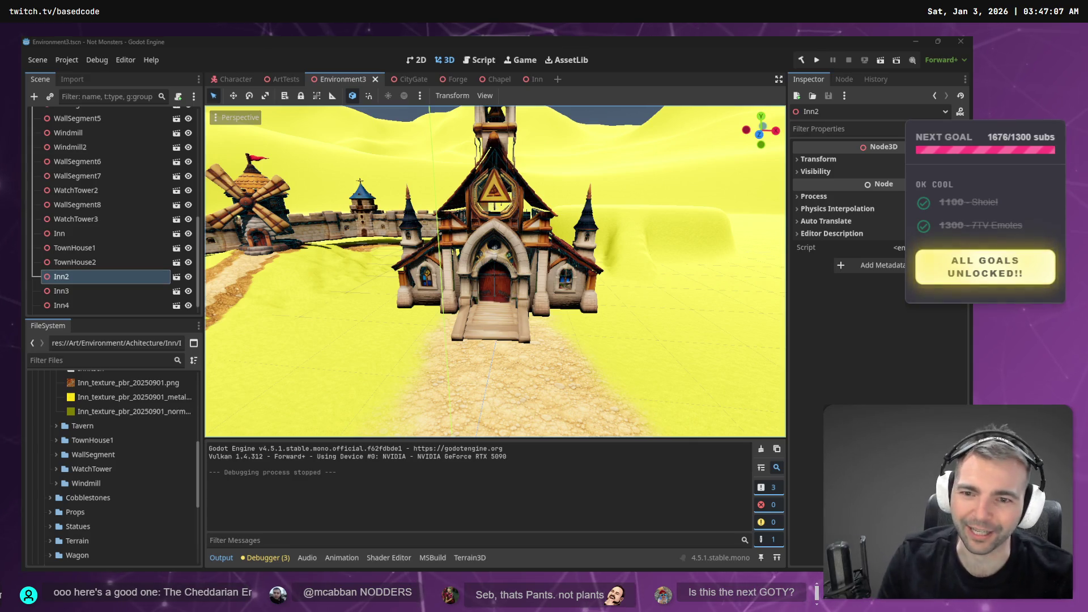
mouse_move(495, 271)
mouse_down()
mouse_move(561, 273)
mouse_move(527, 264)
mouse_move(505, 272)
mouse_move(538, 271)
mouse_move(502, 267)
mouse_move(530, 248)
mouse_move(519, 250)
mouse_up()
click(474, 213)
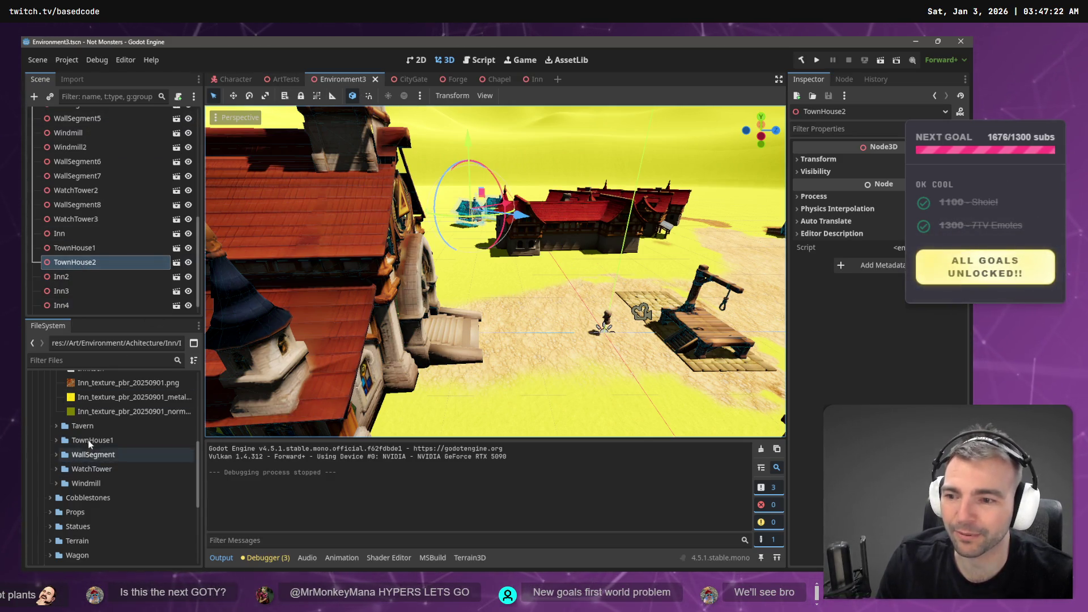
Reimport TownHouse1.fbx from the TownHouse1 folder using its Import settings at Root Scale 4.0
click(51, 442)
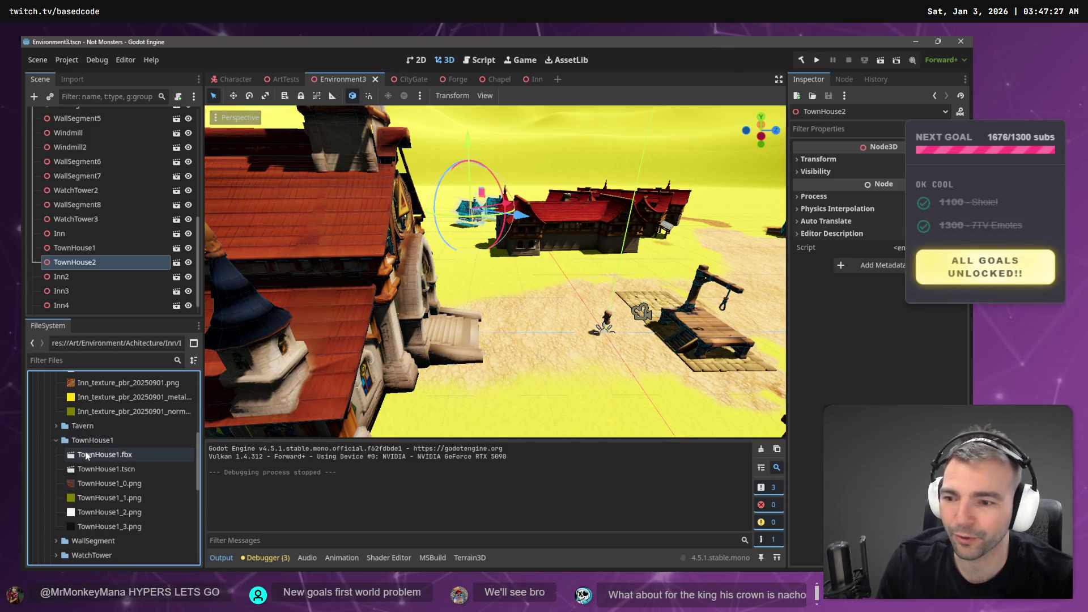
click(104, 457)
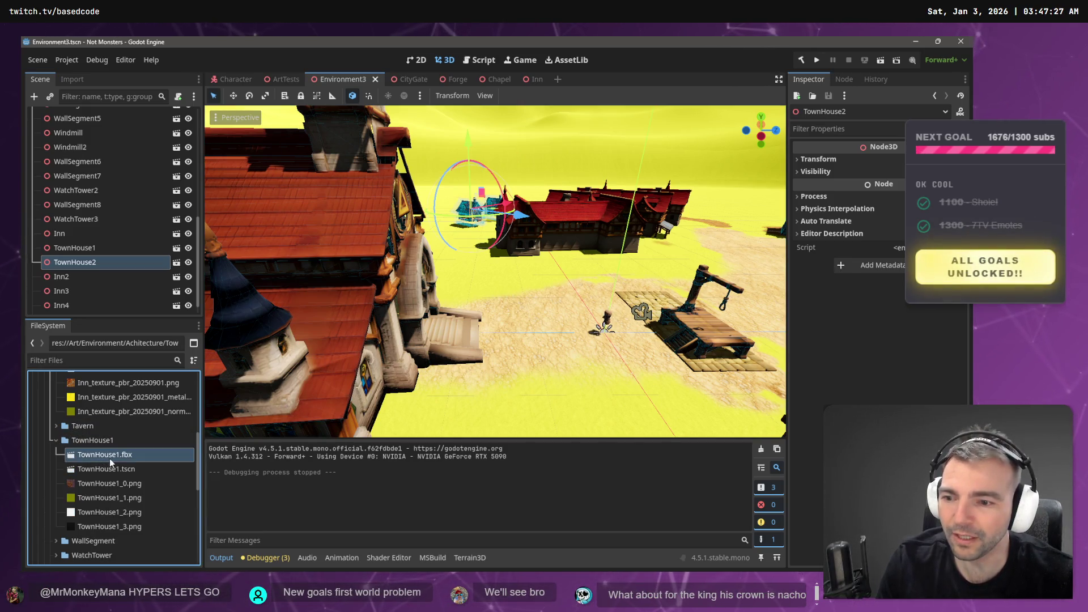
click(76, 81)
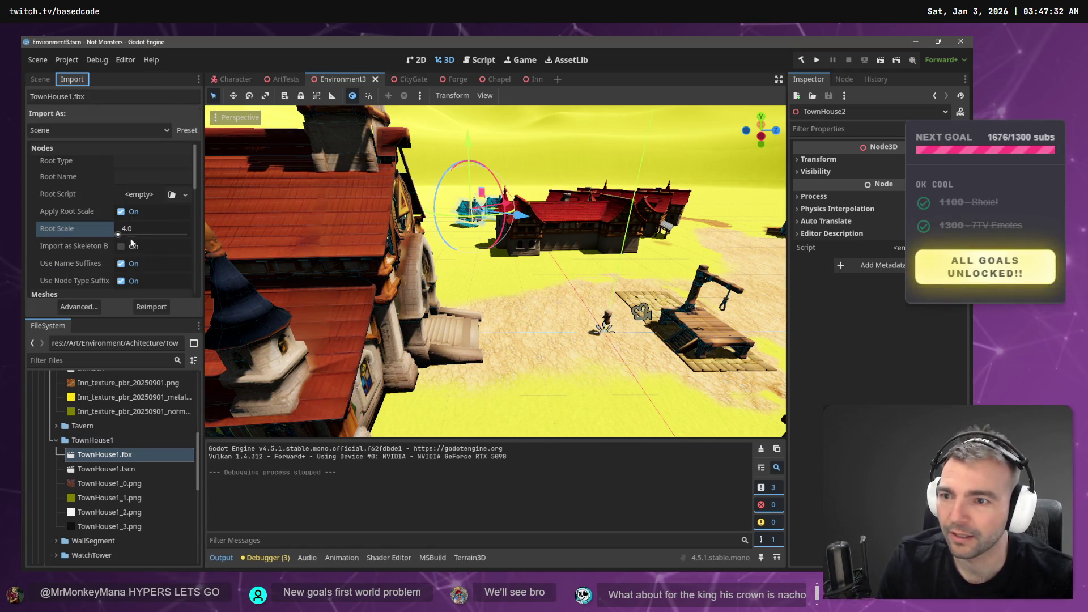
click(144, 308)
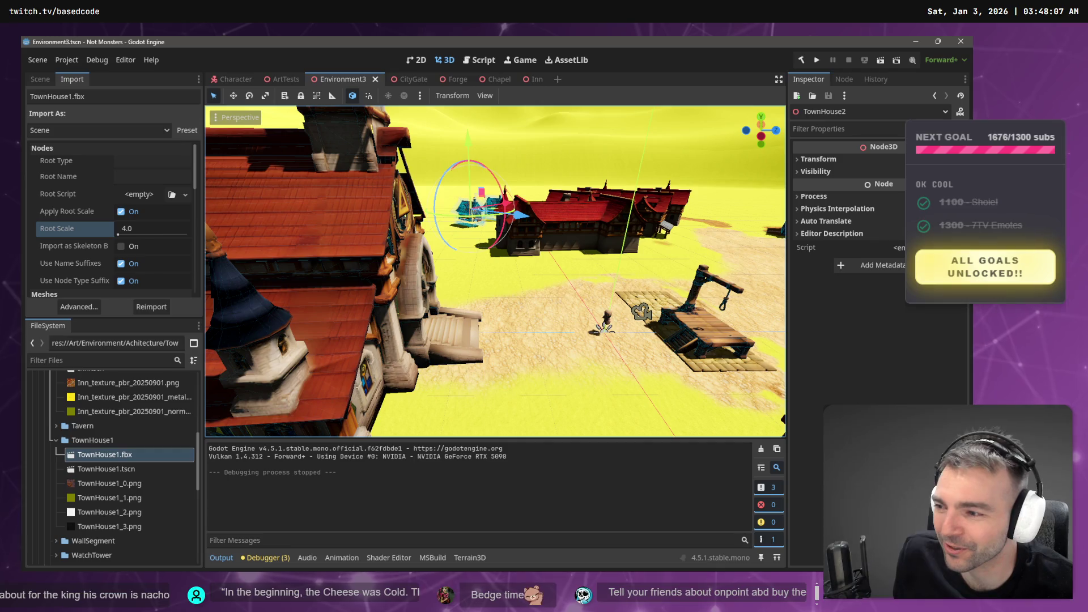
Fly the camera from the chapel up above the whole town, then switch to the tldraw Architecture board
key(s)
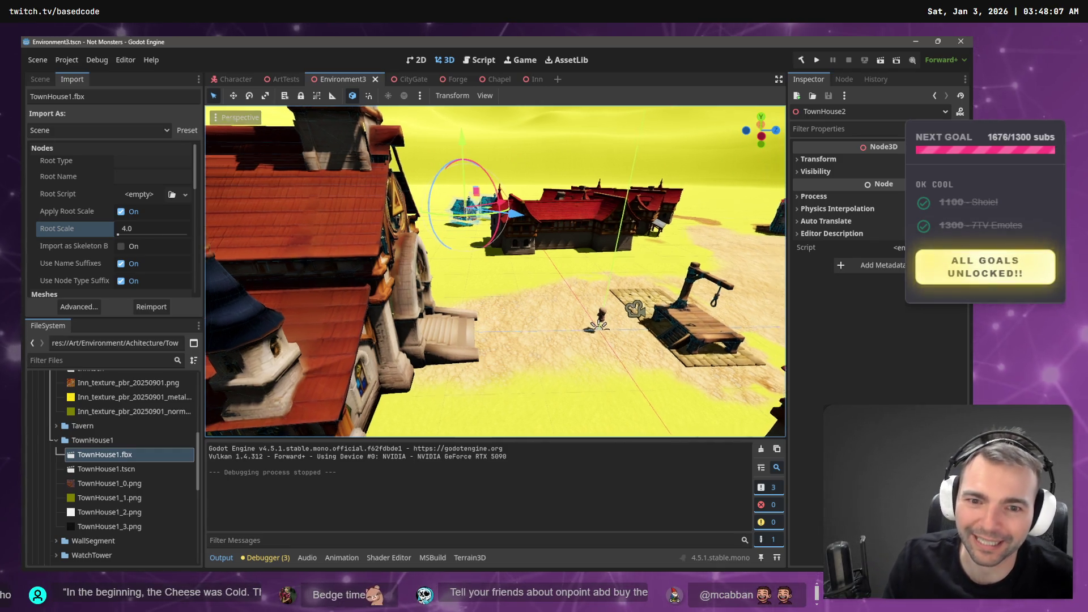
key(w)
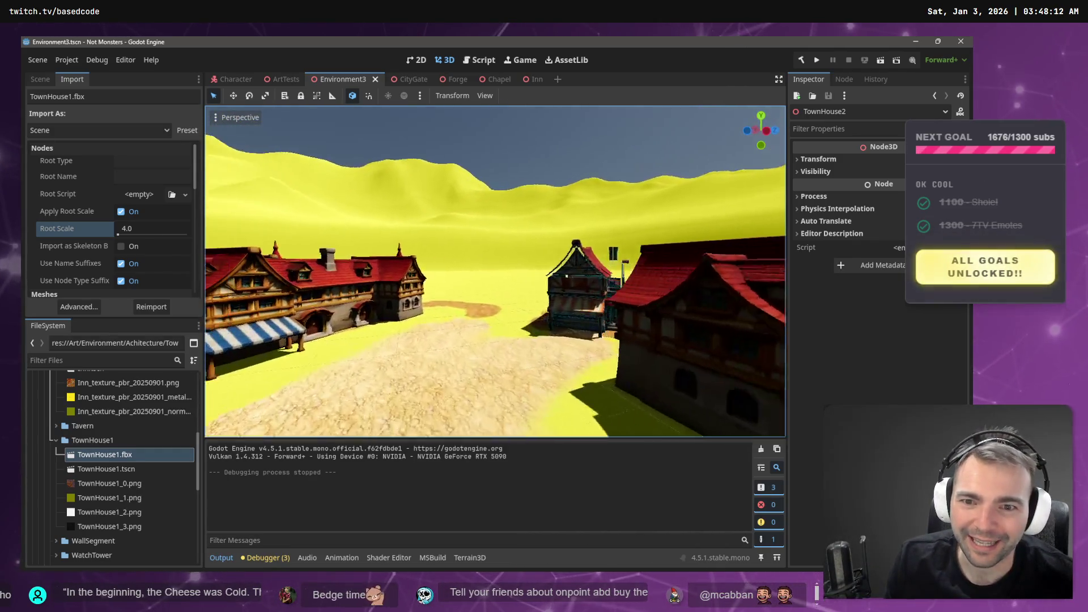
key(s)
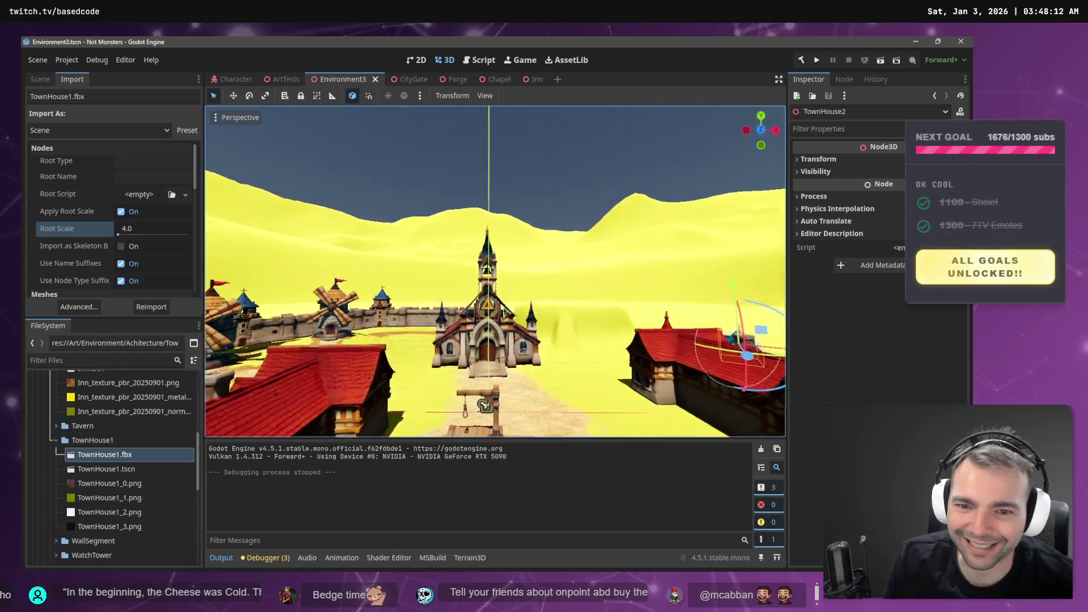
key(e)
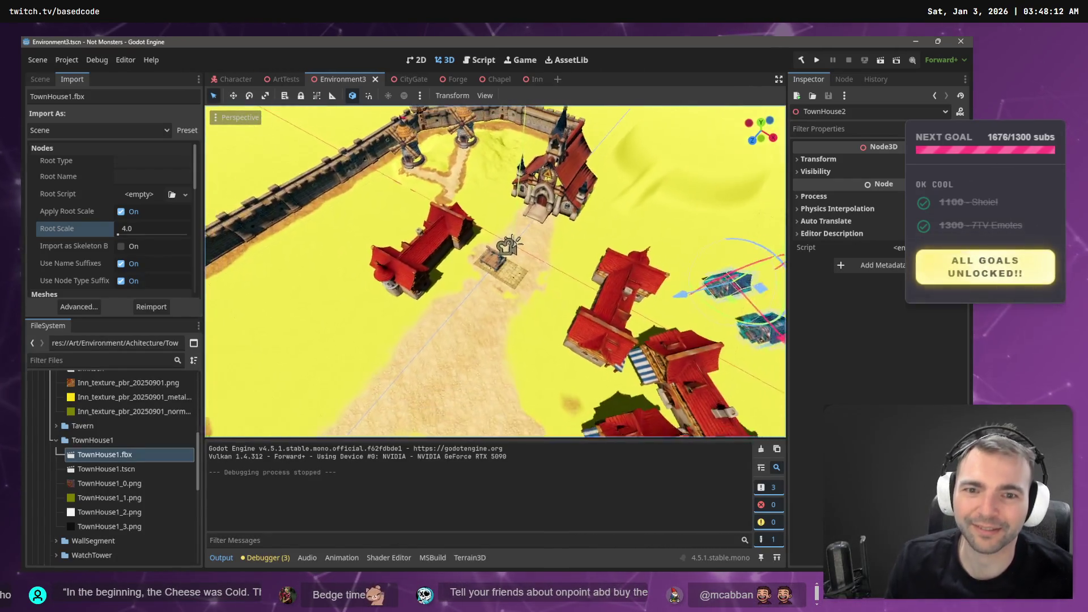
key(s)
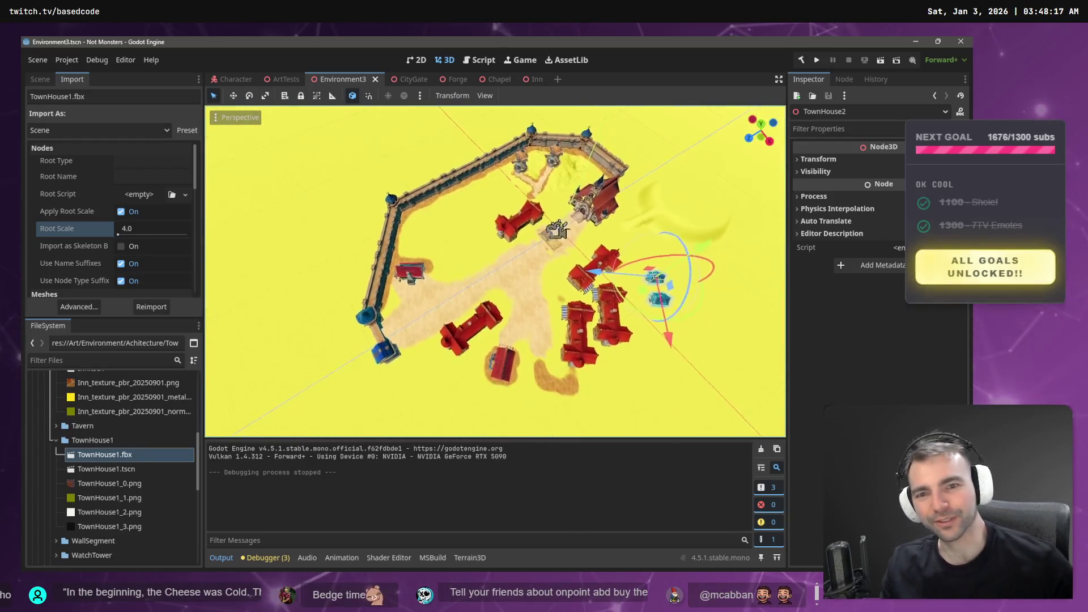
key(s)
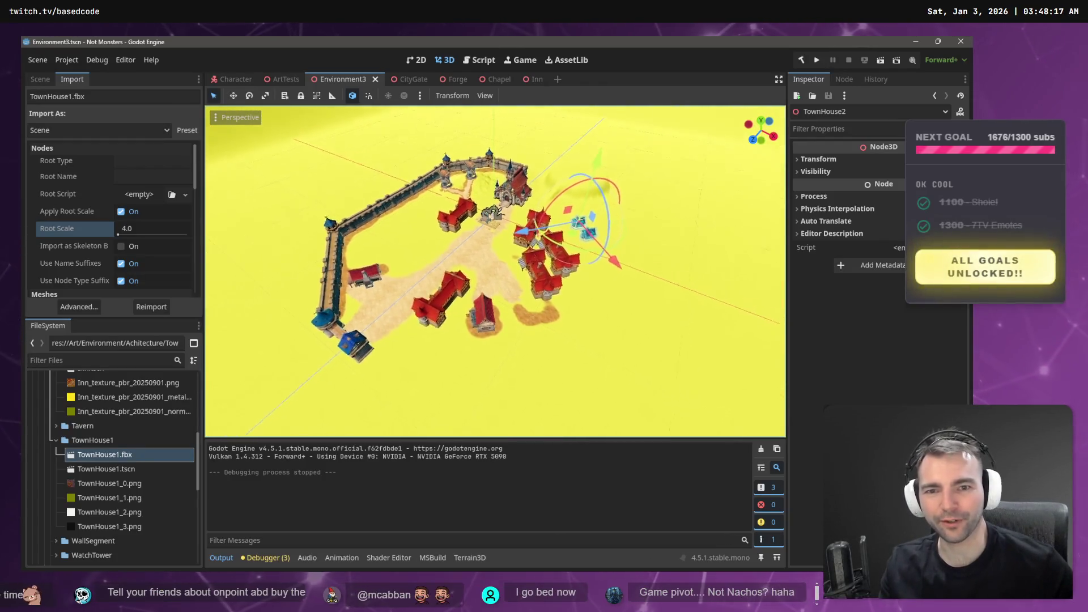
key(s)
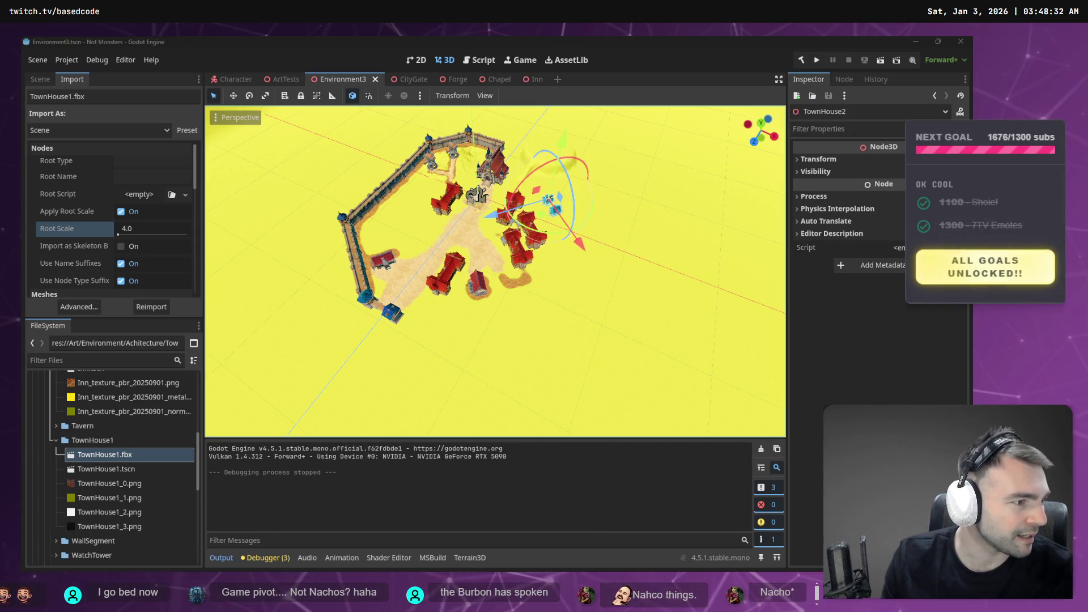
key(alt+Tab)
scroll(487, 205, down, 5)
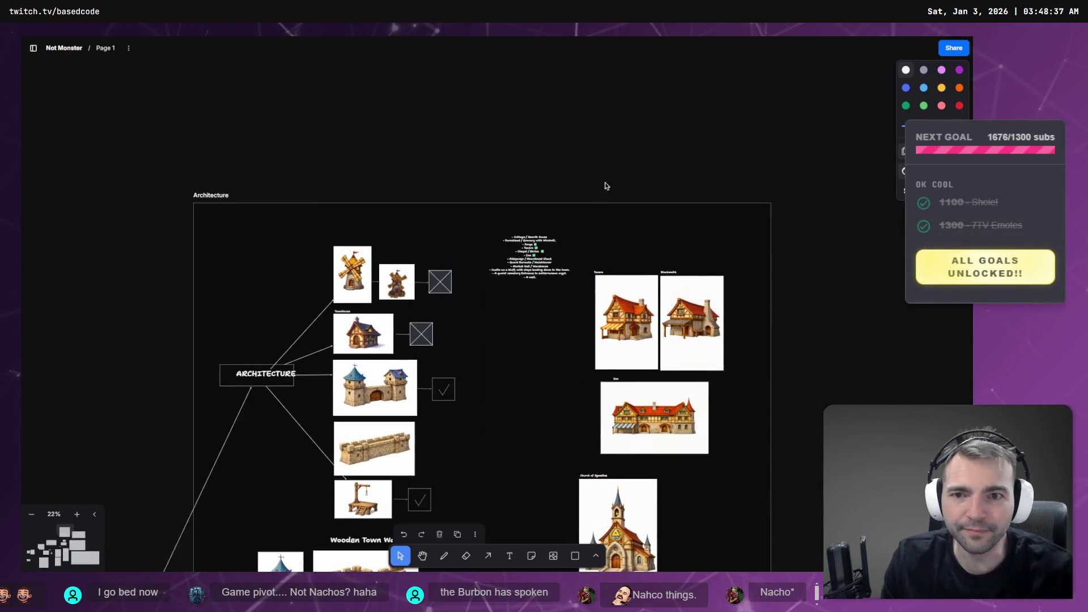
Zoom onto the Env Color Palette town maps and compare them against the orbited Godot town
scroll(397, 256, down, 4)
scroll(304, 290, up, 3)
scroll(303, 290, up, 10)
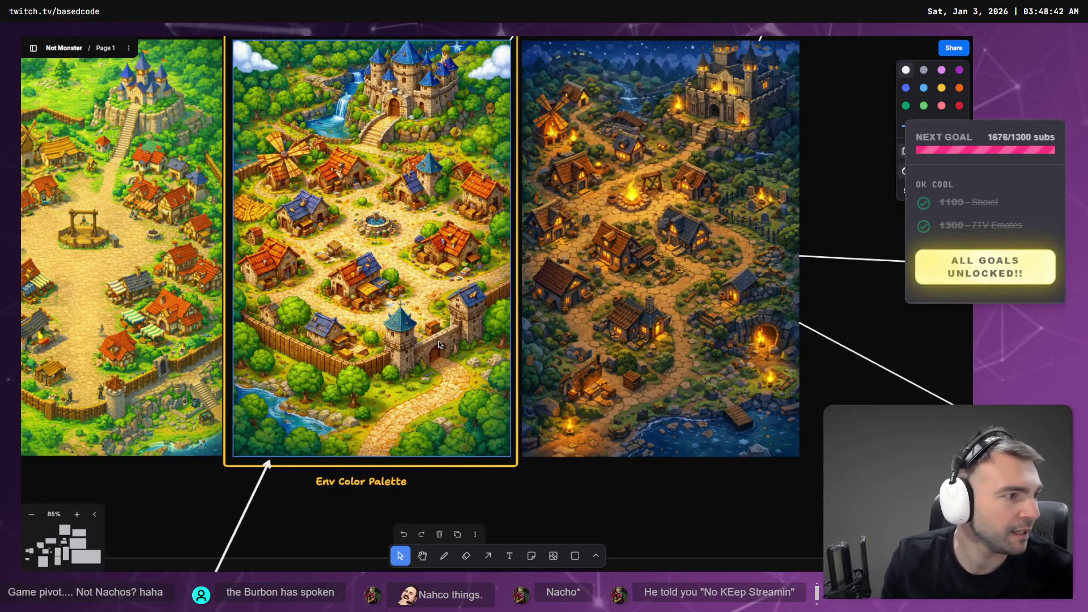
key(alt+Tab)
drag(504, 260, 493, 282)
scroll(494, 282, up, 5)
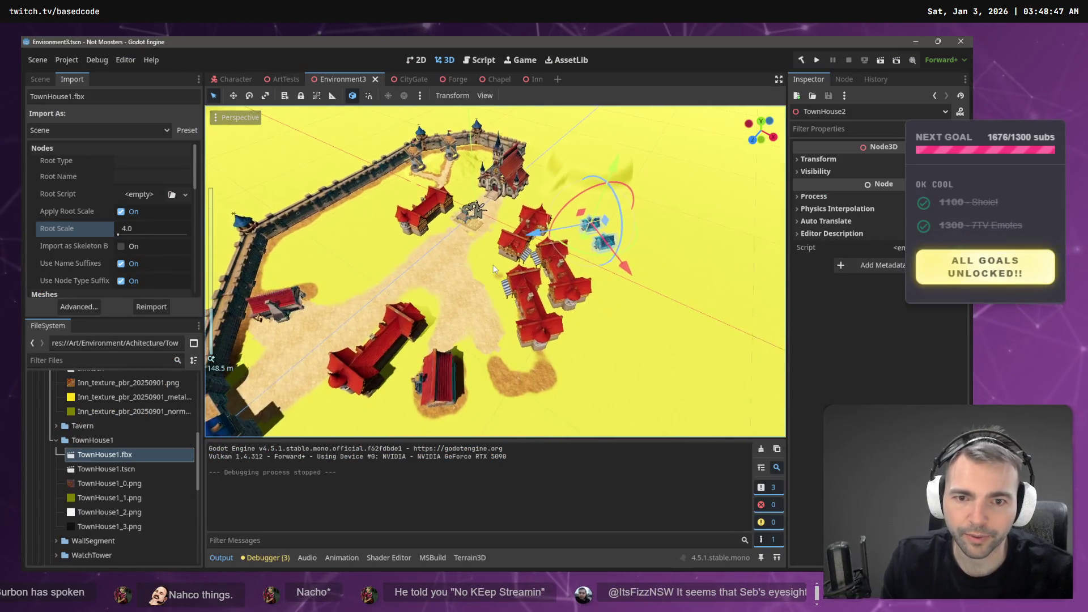
scroll(486, 296, down, 3)
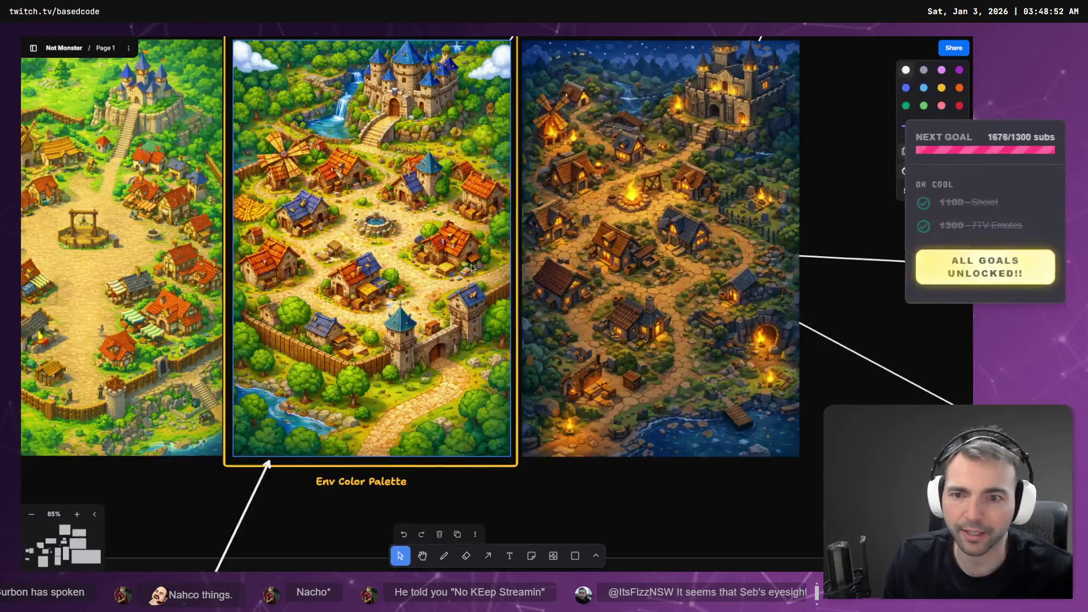
key(alt+Tab)
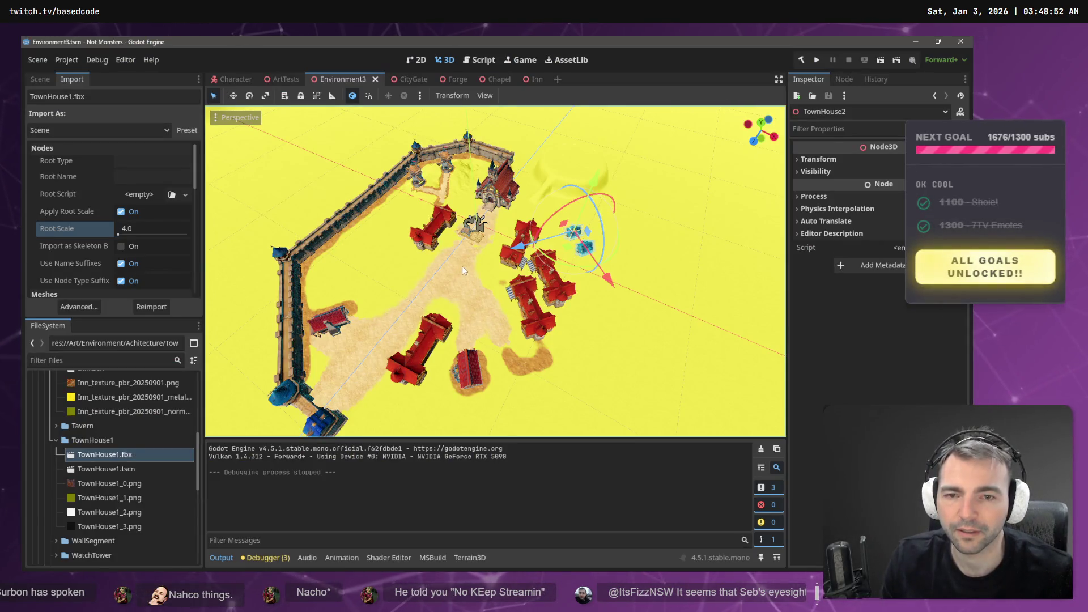
mouse_move(468, 271)
mouse_down()
mouse_move(482, 296)
mouse_move(483, 283)
mouse_up()
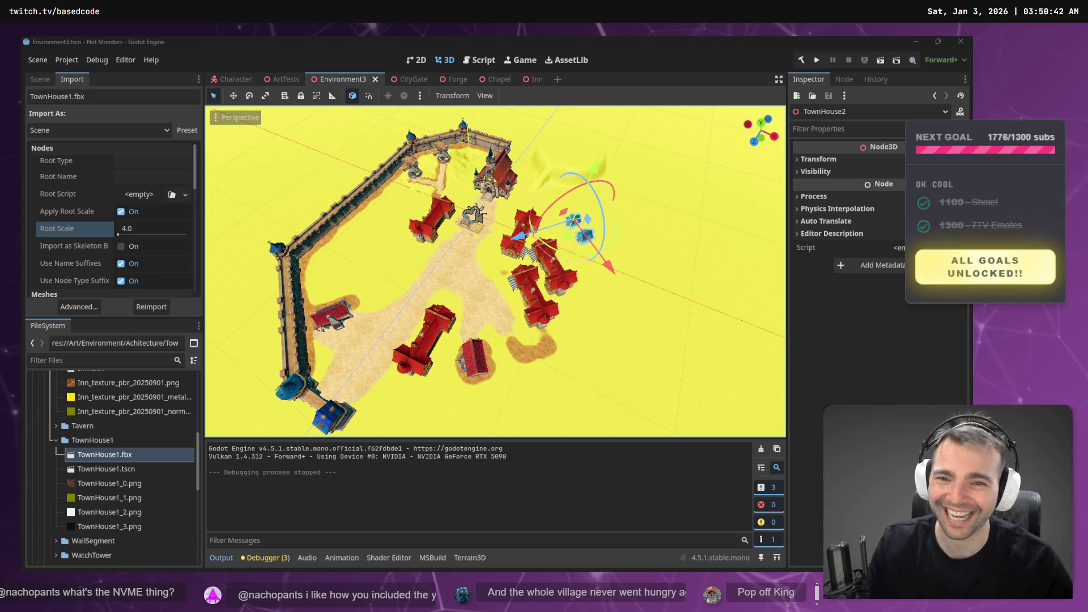
Fly the camera down beside the red-roofed houses and select the Cobblestones5 patch
mouse_move(354, 305)
mouse_down()
mouse_move(354, 283)
mouse_move(378, 291)
mouse_up()
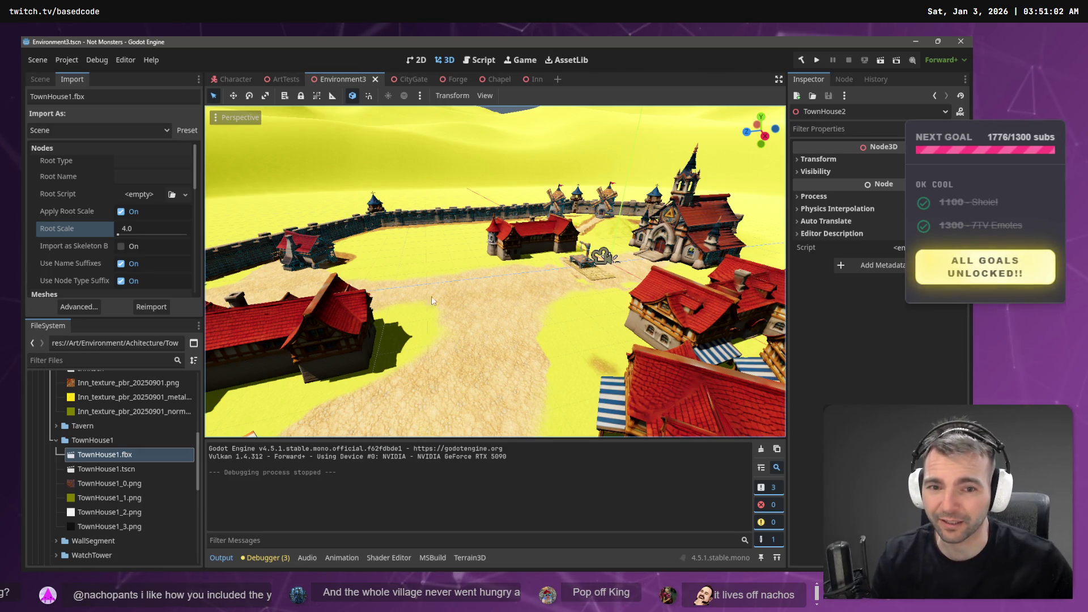
click(603, 278)
Add Cobblestones6 to the Cobblestones5 selection and paste a copy, creating Cobblestones7
scroll(590, 278, down, 5)
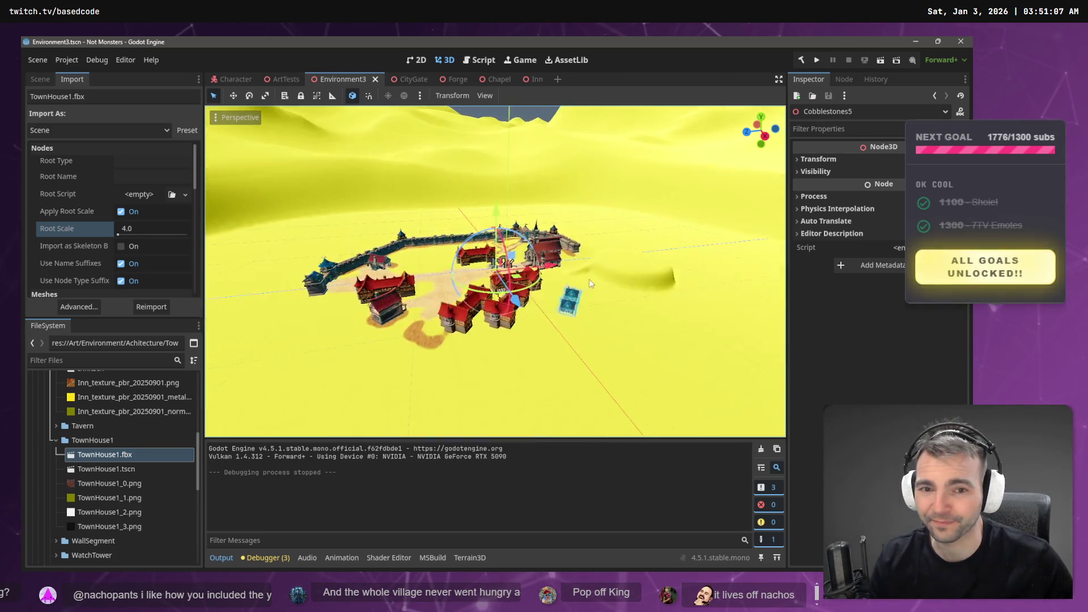
scroll(488, 321, up, 6)
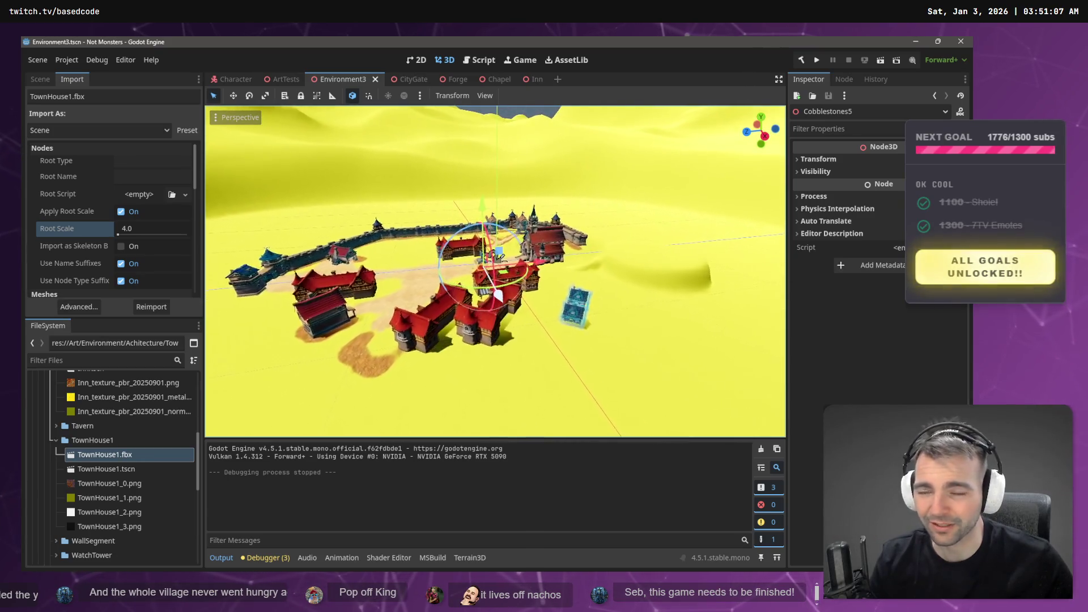
scroll(488, 321, up, 5)
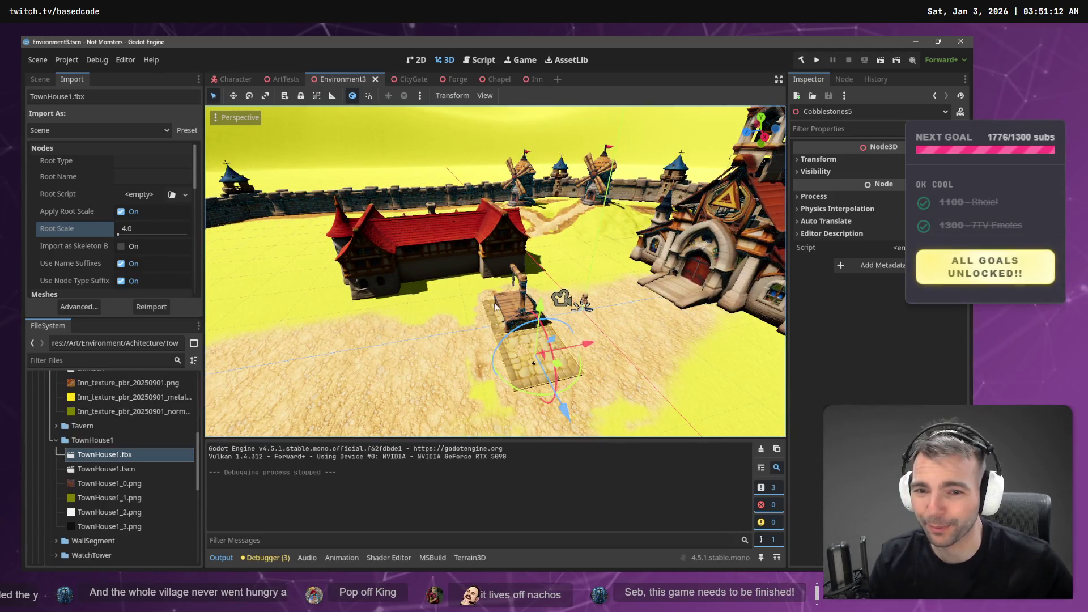
shift+click(492, 321)
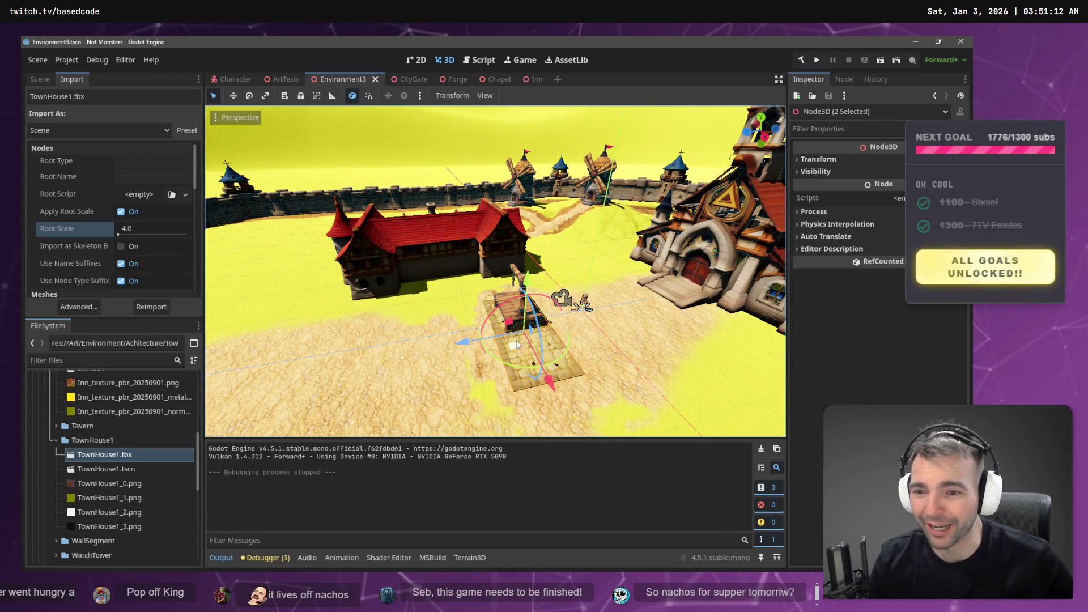
click(40, 79)
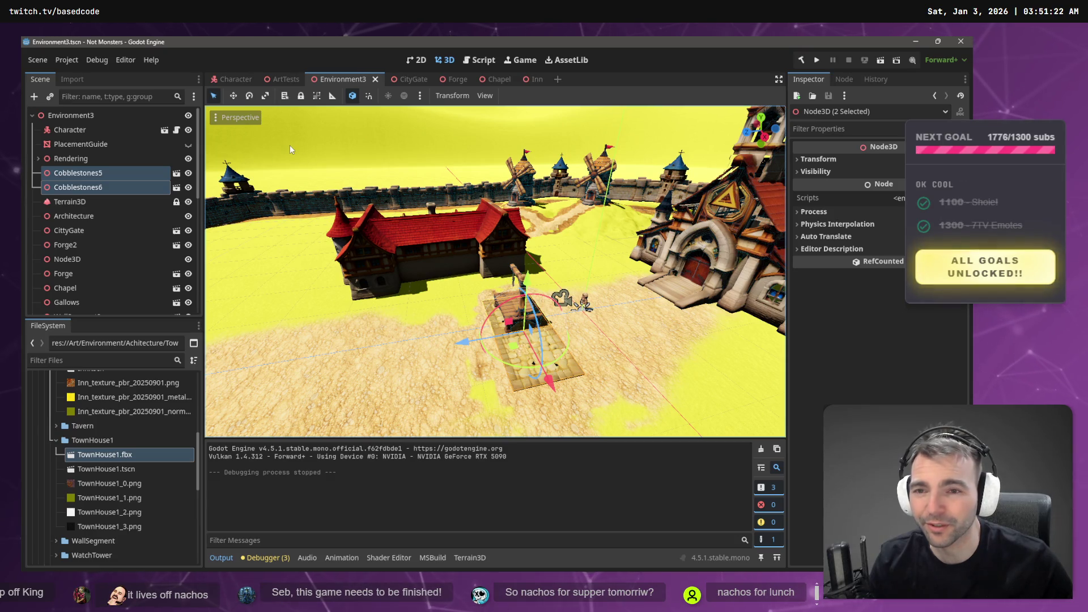
key(ctrl+v)
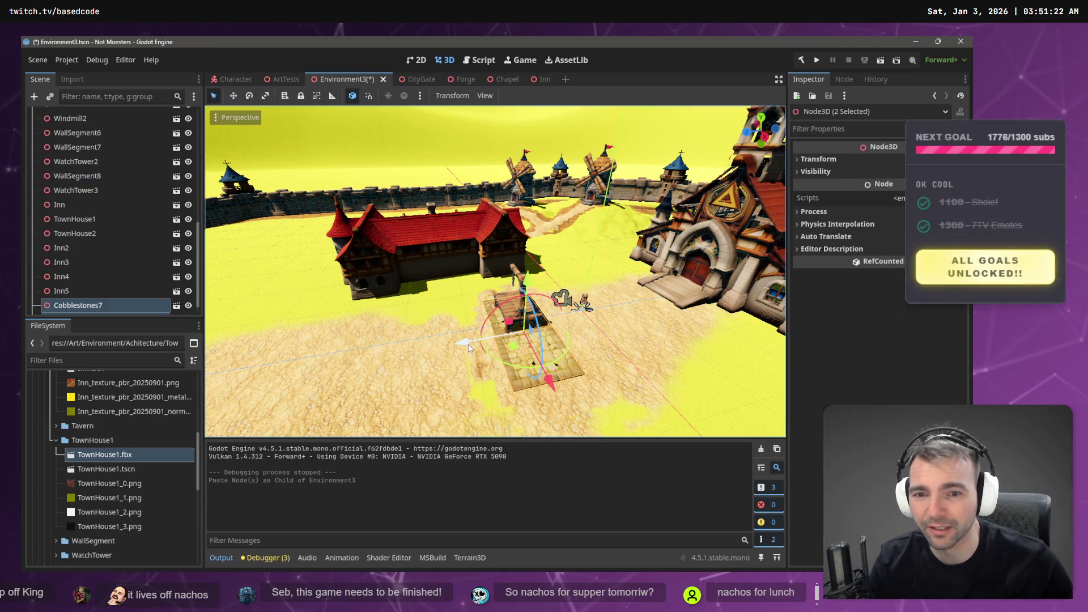
Turn off local space and slide the pasted cobblestone patch beside the existing tile
drag(468, 344, 433, 350)
key(ctrl+z)
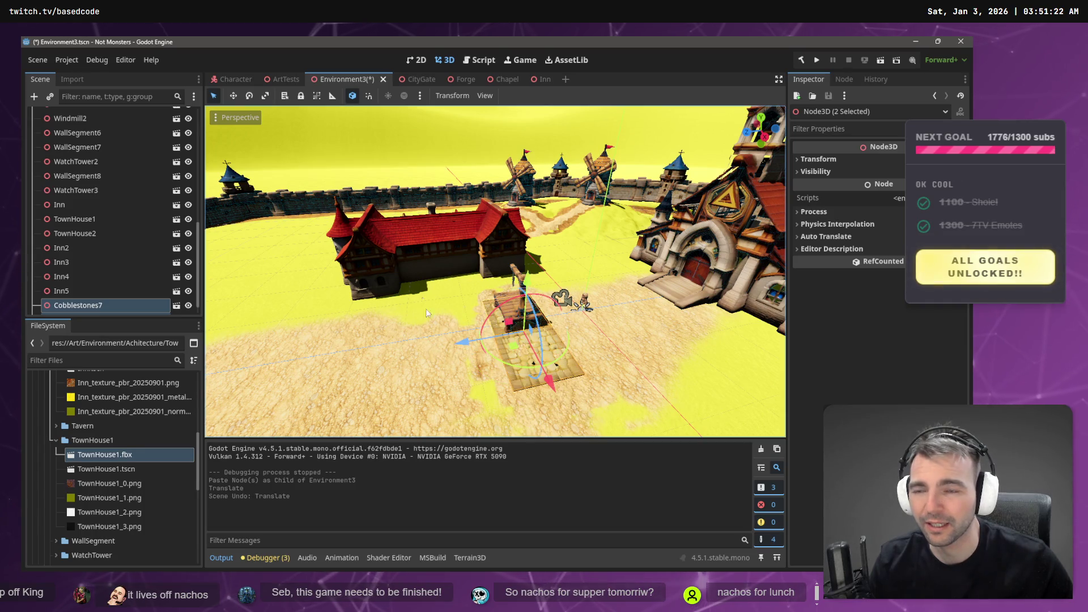
click(352, 96)
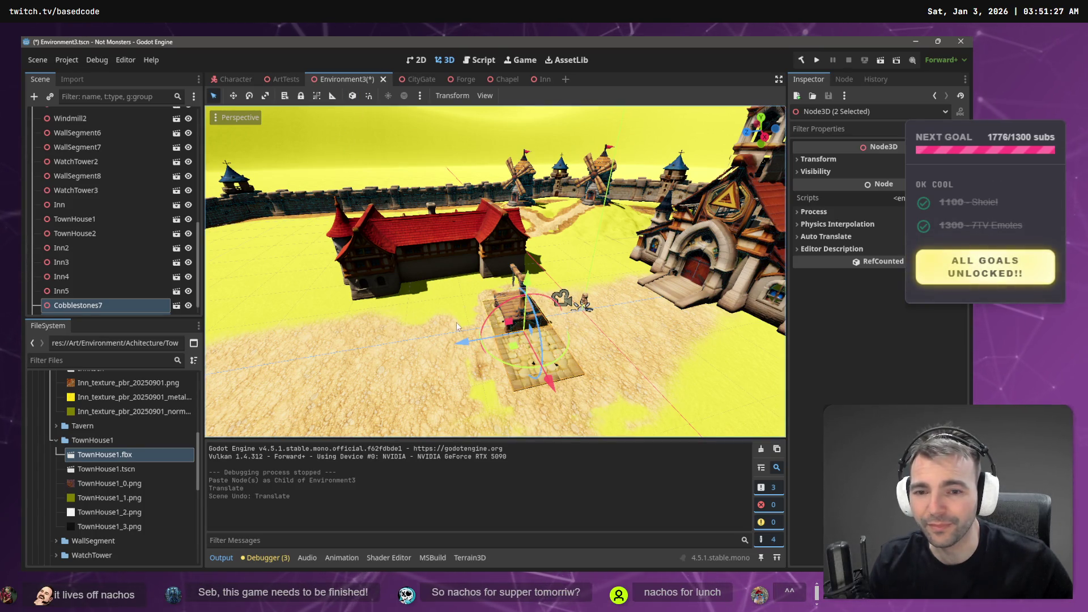
drag(463, 342, 395, 354)
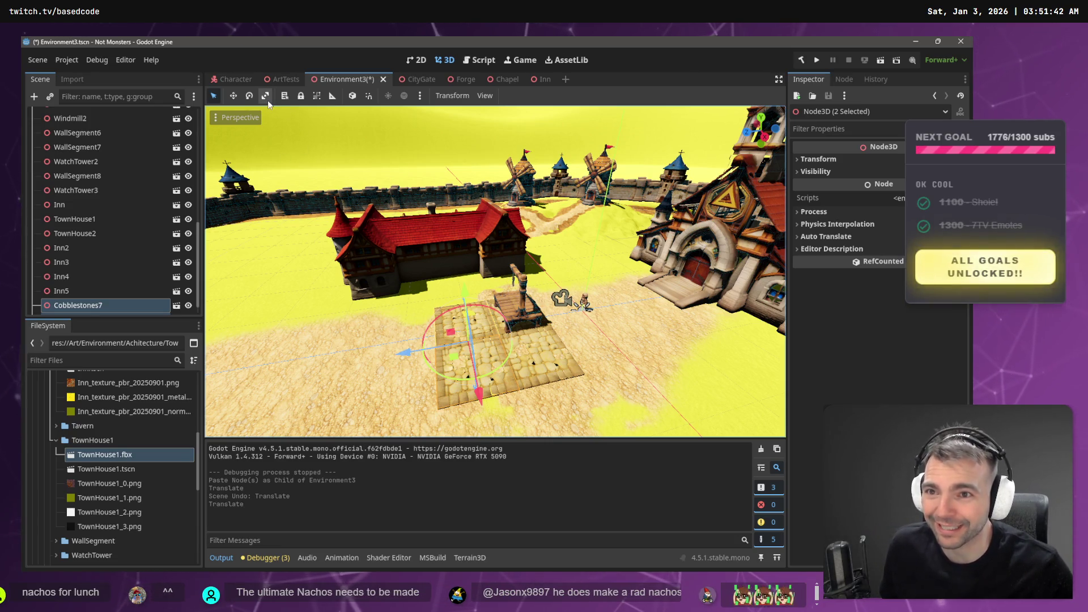
click(317, 95)
drag(403, 355, 397, 349)
Paste another copy of the patches and slide it left to extend the paving
shift+click(467, 349)
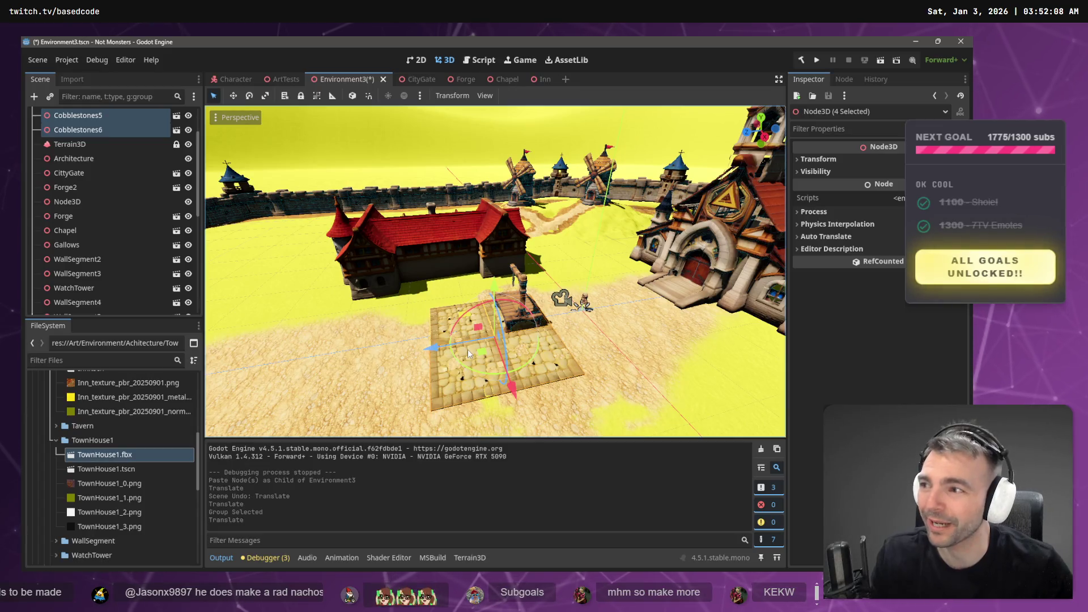
click(443, 154)
key(ctrl+v)
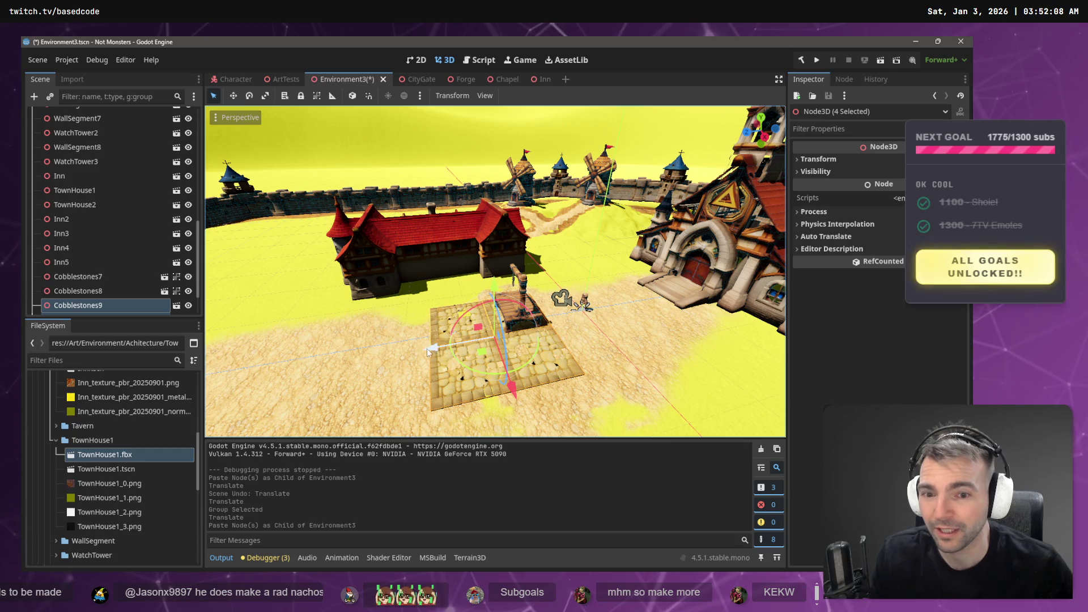
mouse_move(427, 348)
mouse_down()
mouse_move(268, 370)
mouse_move(277, 365)
mouse_up()
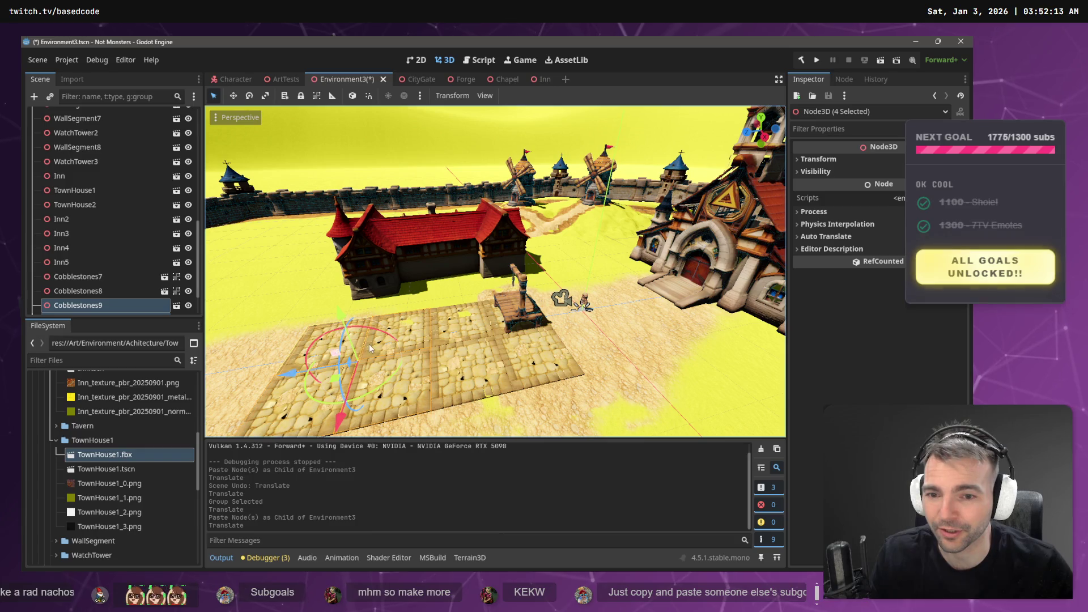
key(f)
scroll(414, 331, down, 5)
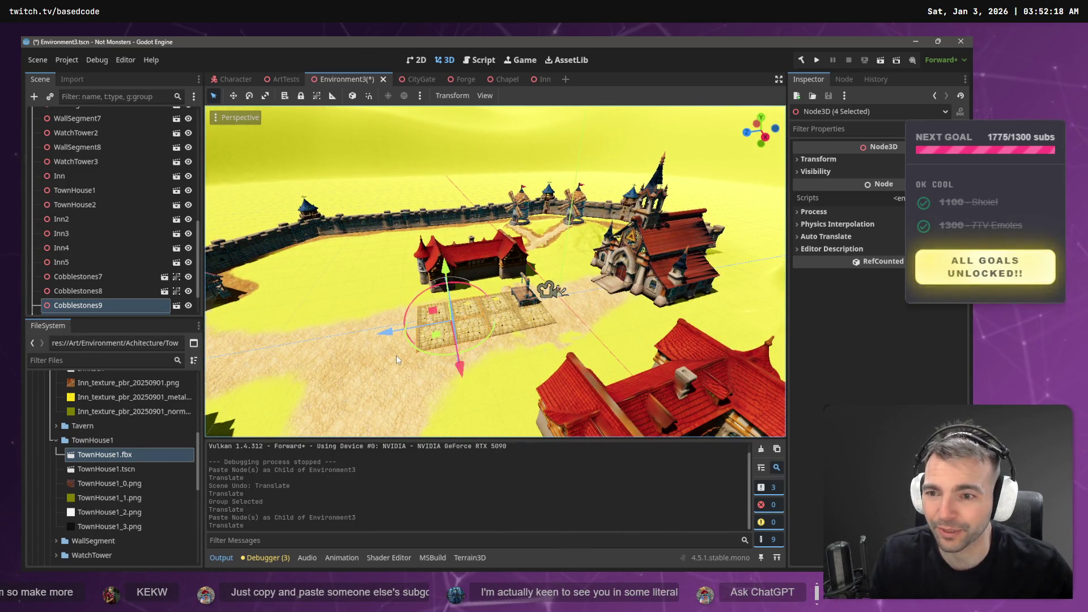
scroll(97, 300, down, 2)
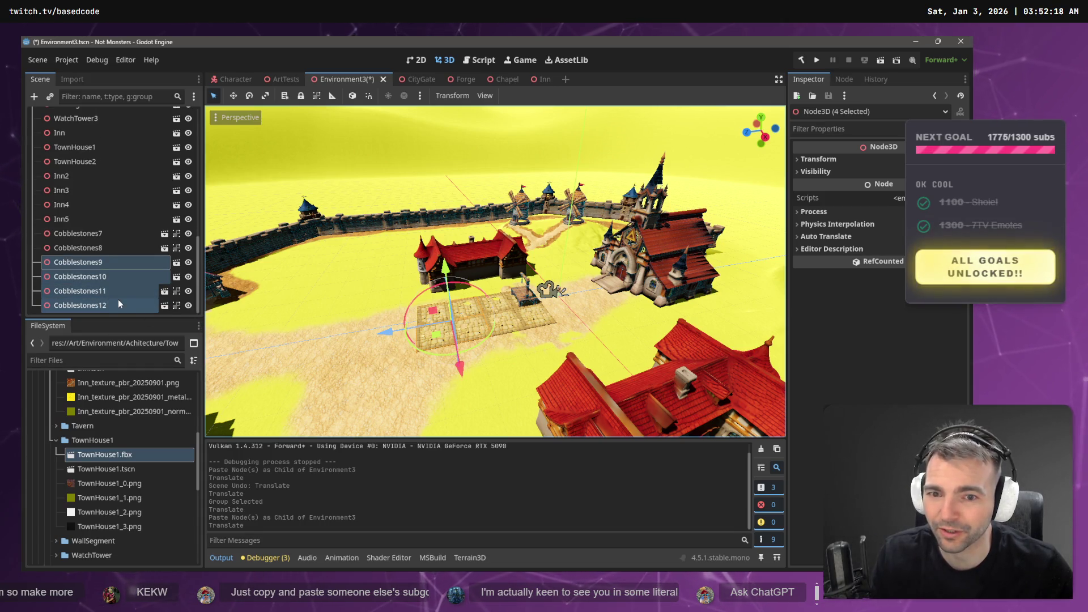
Select Cobblestones9–12, paste a copy, and slide it along the Z axis
click(83, 237)
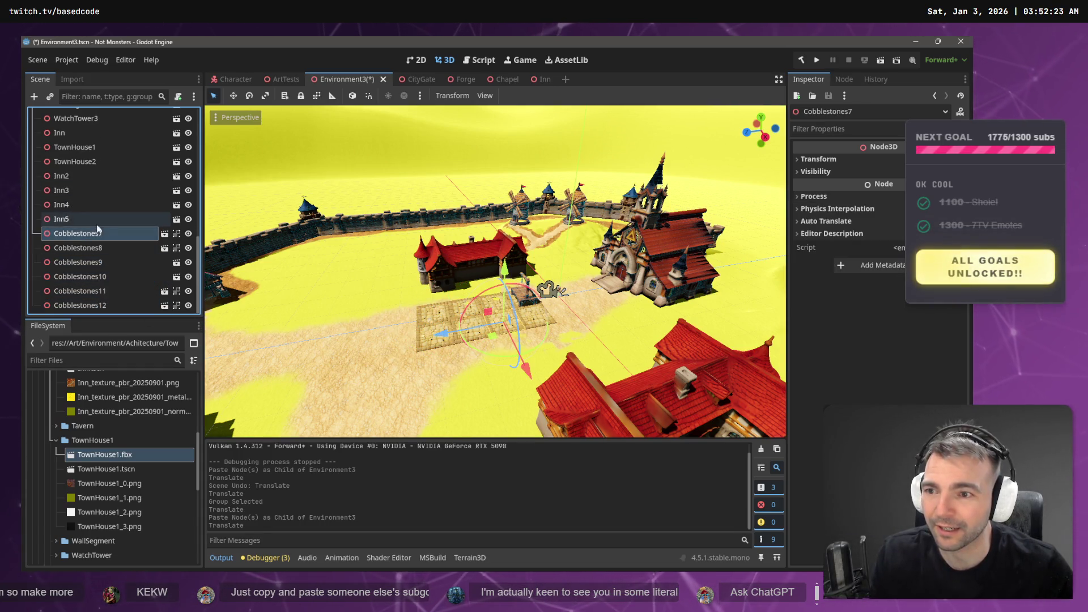
shift+click(89, 307)
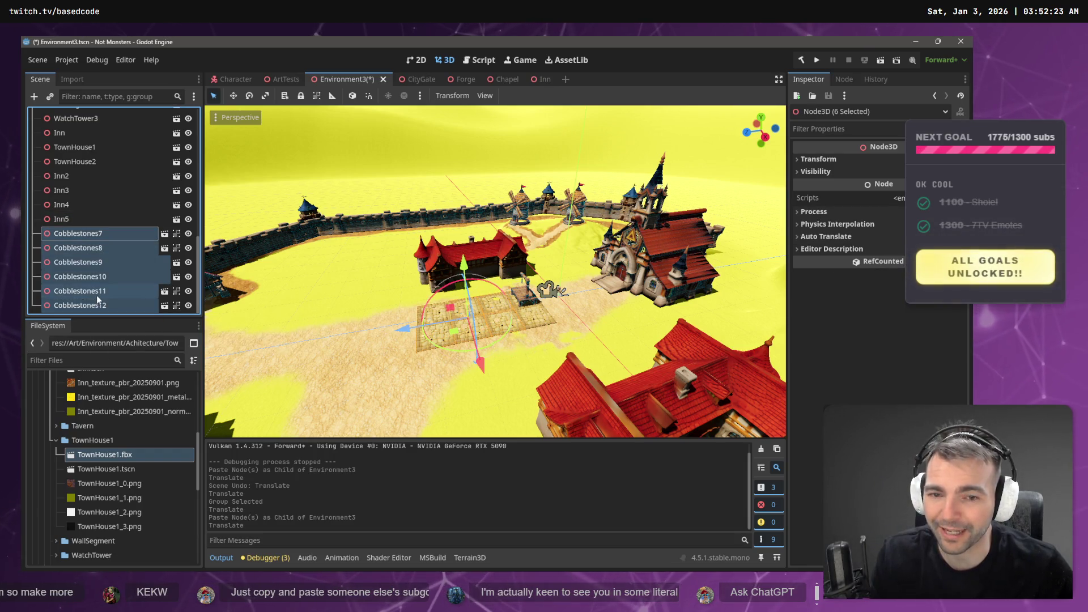
click(108, 264)
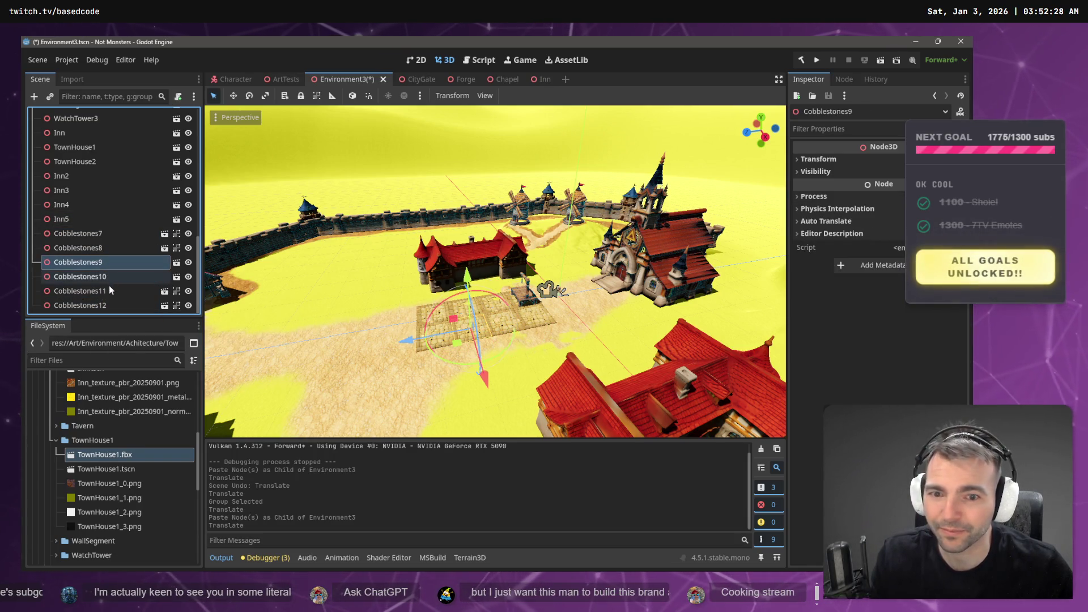
shift+click(104, 305)
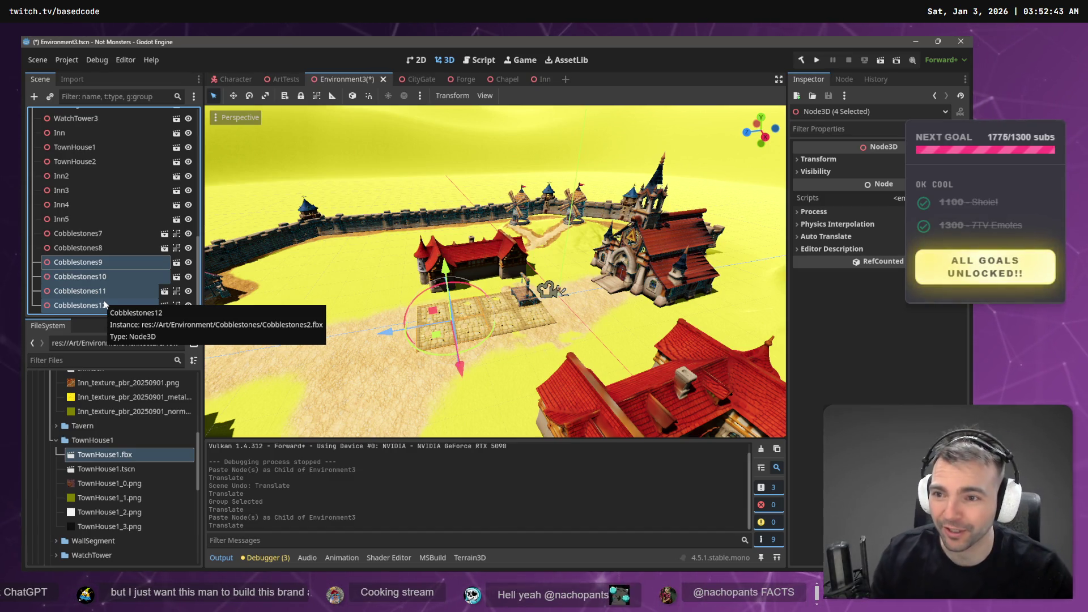
key(ctrl+v)
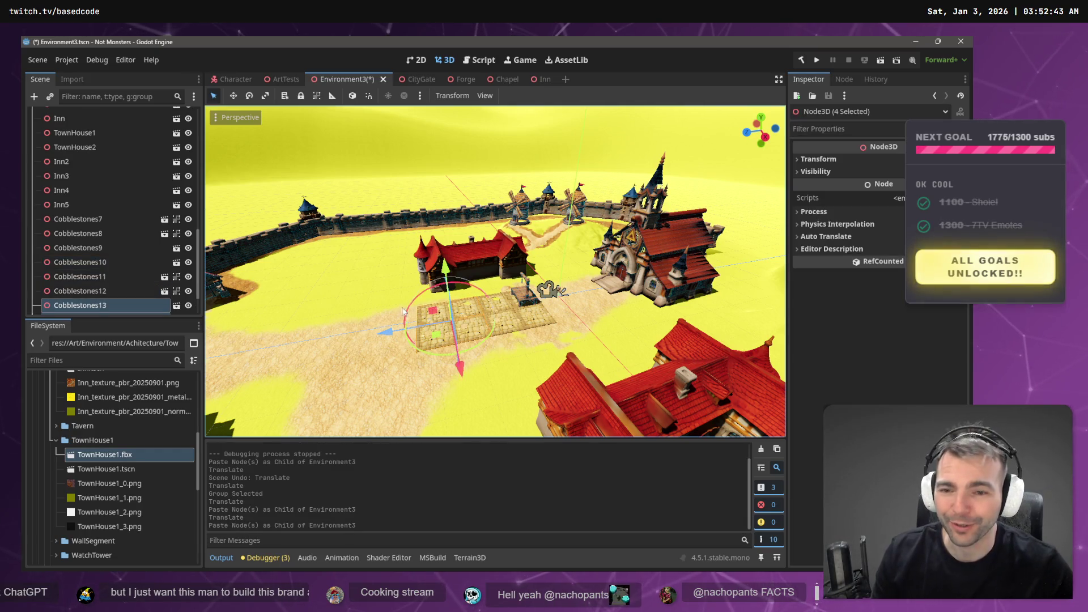
drag(391, 332, 315, 350)
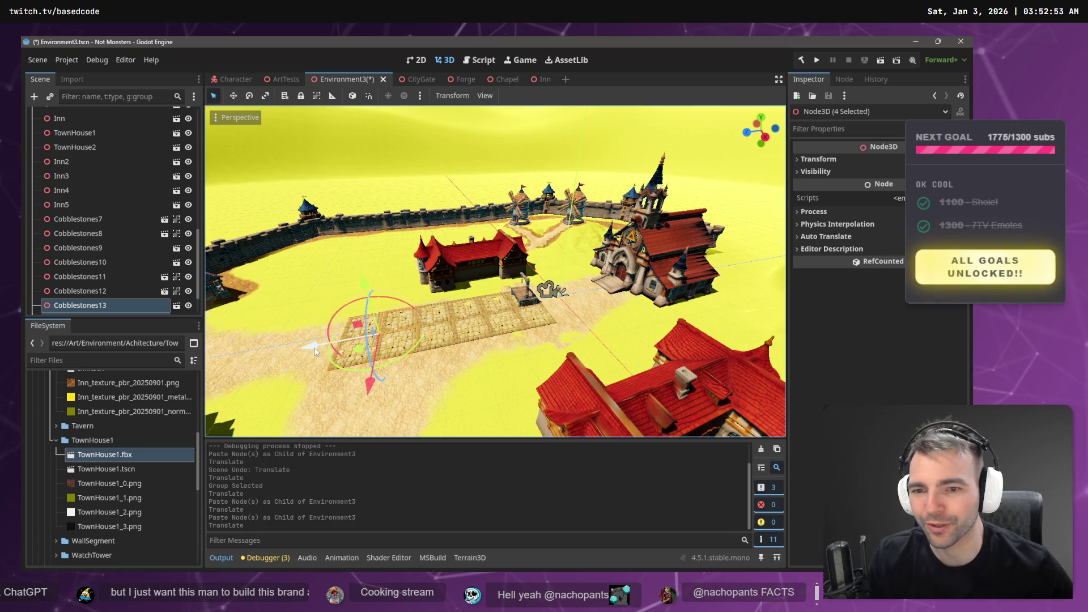
Undo a bad move, then paste another set and slide it left to lengthen the path
drag(318, 349, 276, 358)
key(ctrl+z)
scroll(113, 273, down, 2)
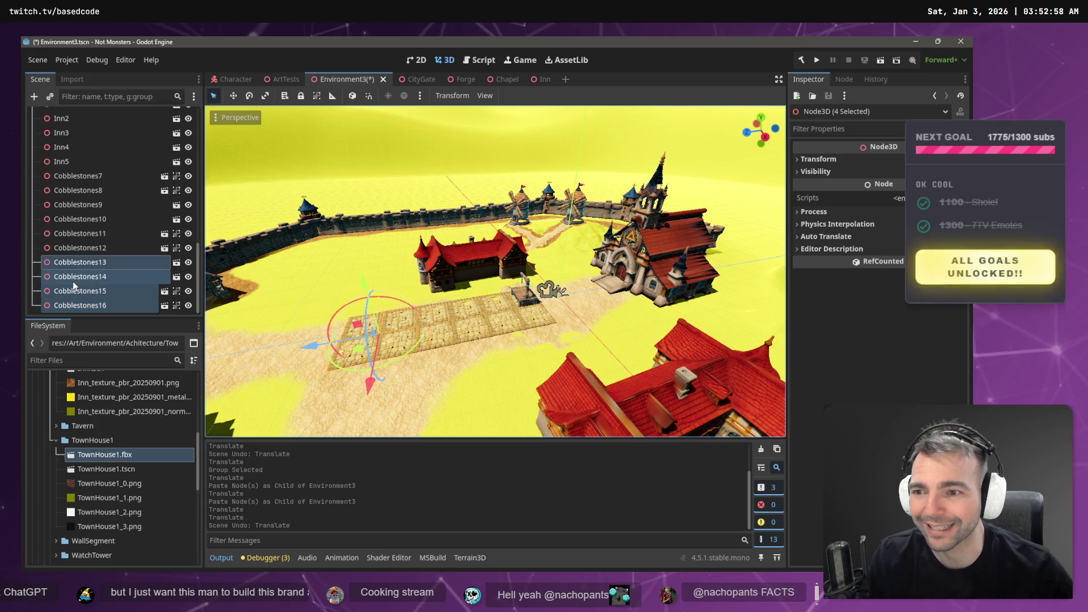
key(ctrl+v)
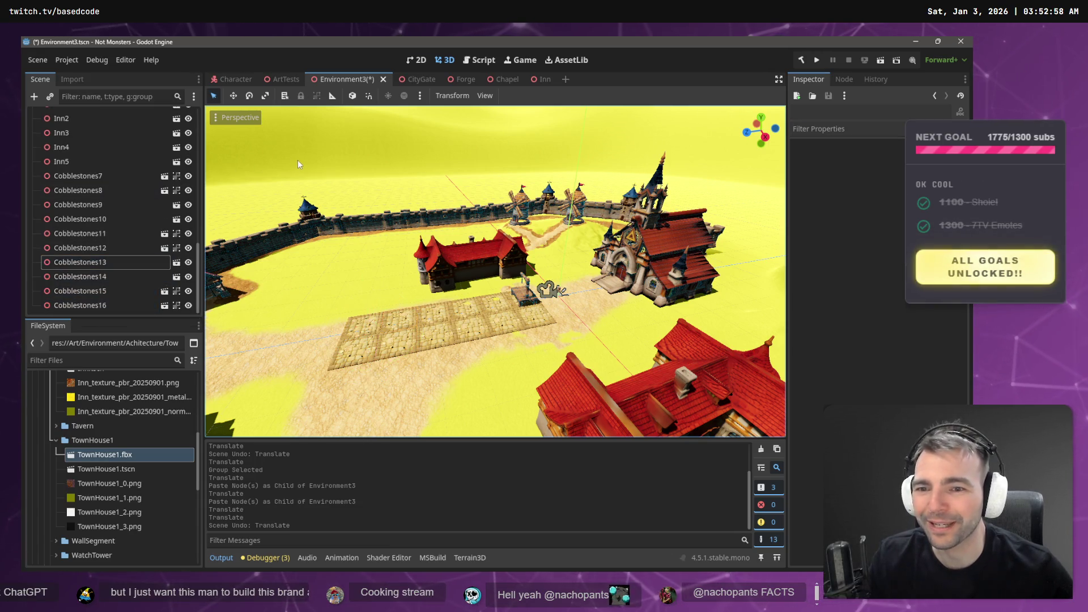
drag(320, 348, 222, 336)
Run the scene with F6, walk down the cobblestone road toward the castle wall, then stop with F8
key(F6)
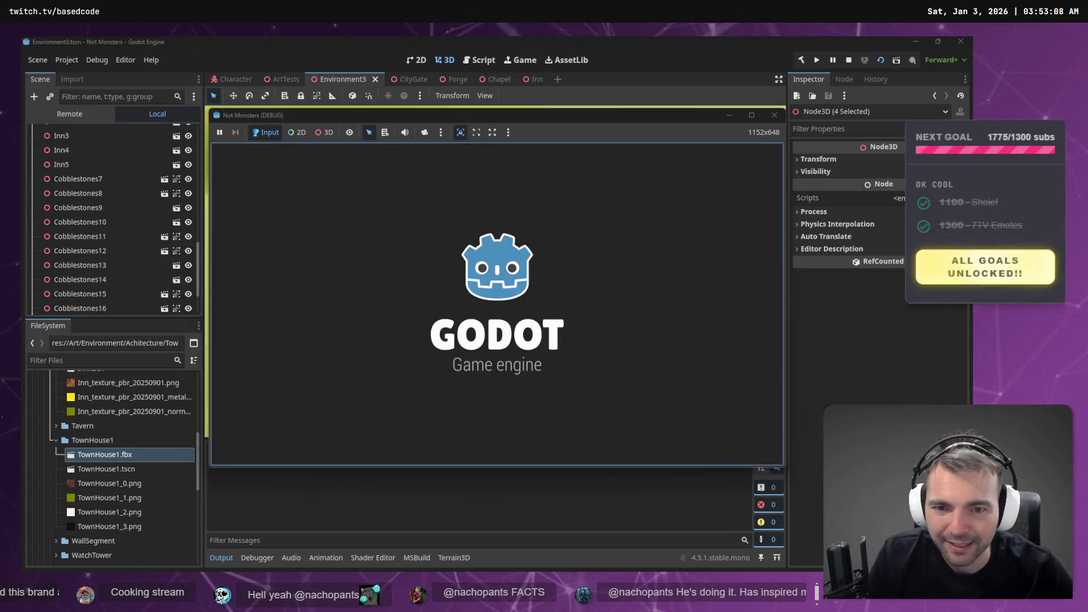
key(w)
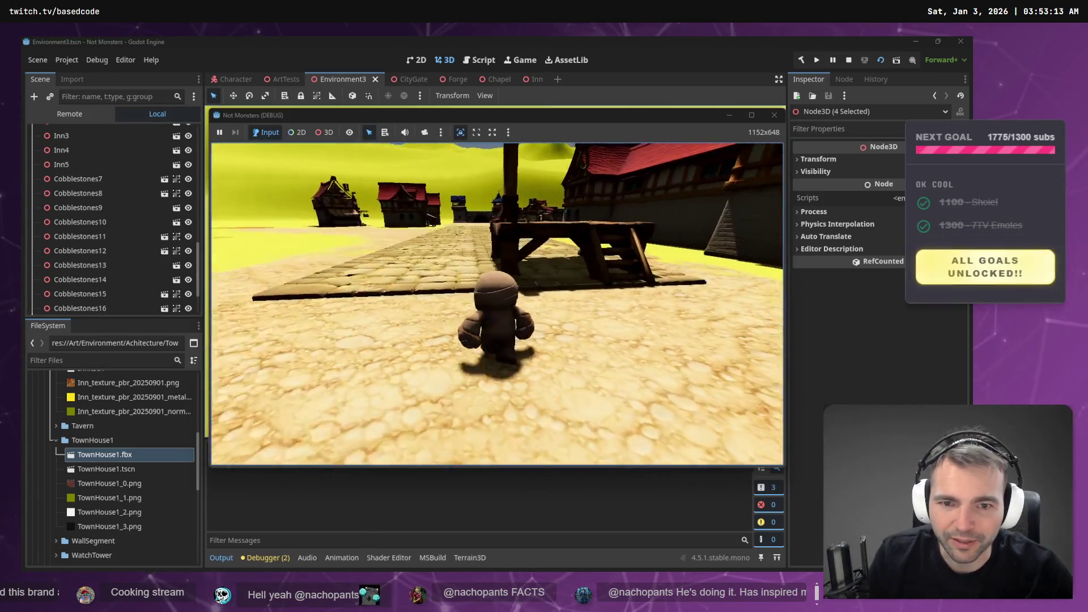
key(w)
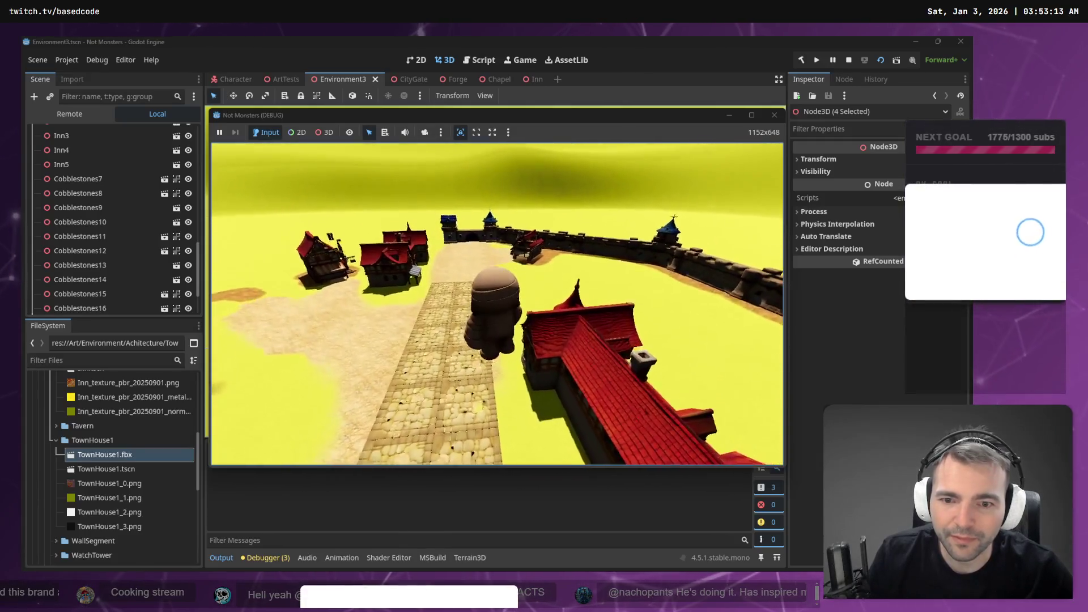
key(space)
key(w)
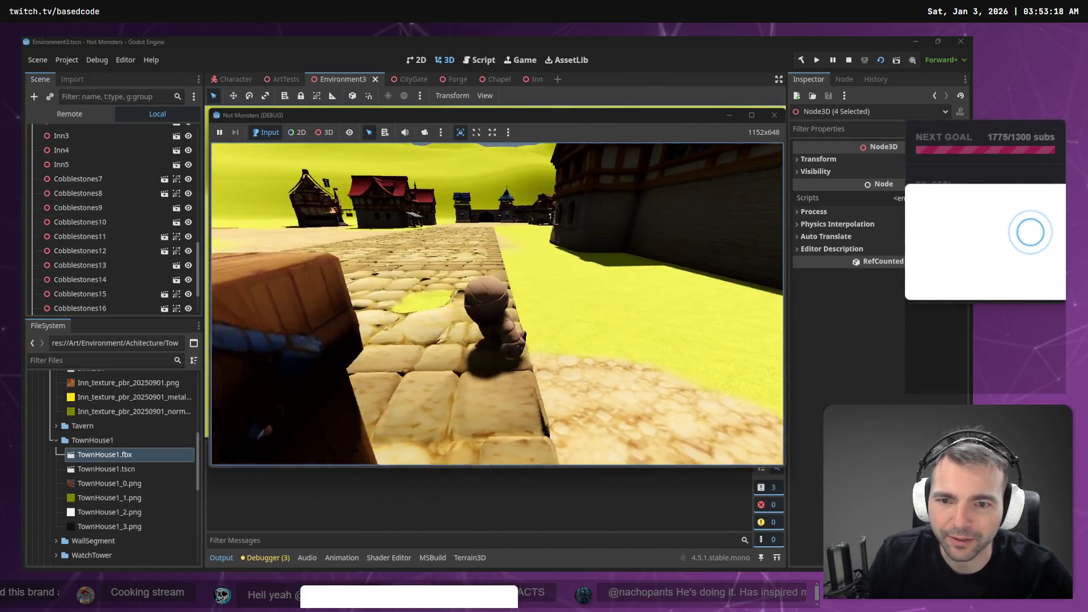
key(w)
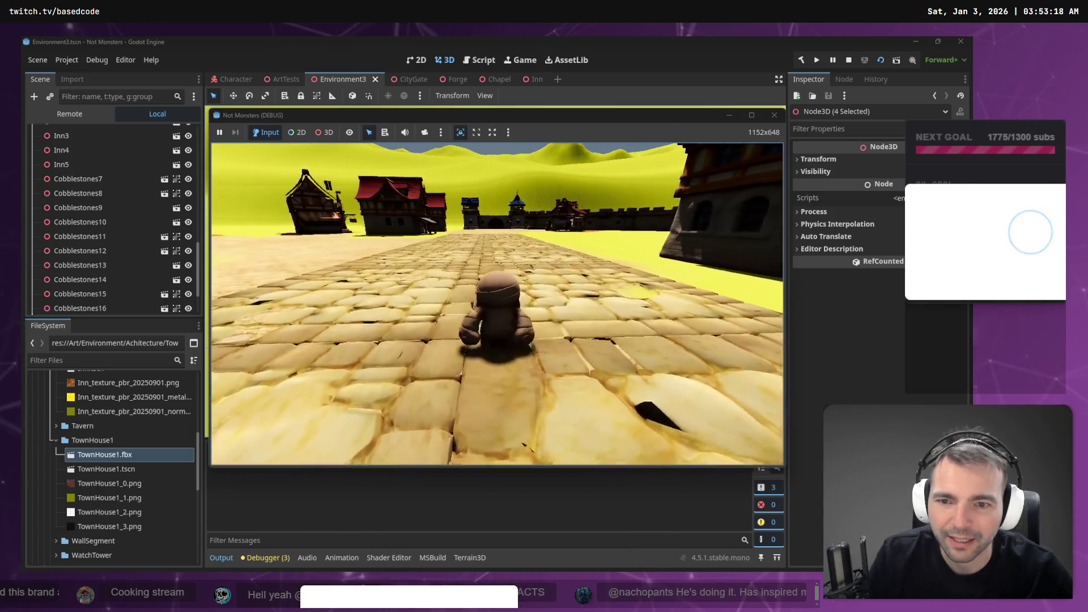
key(w)
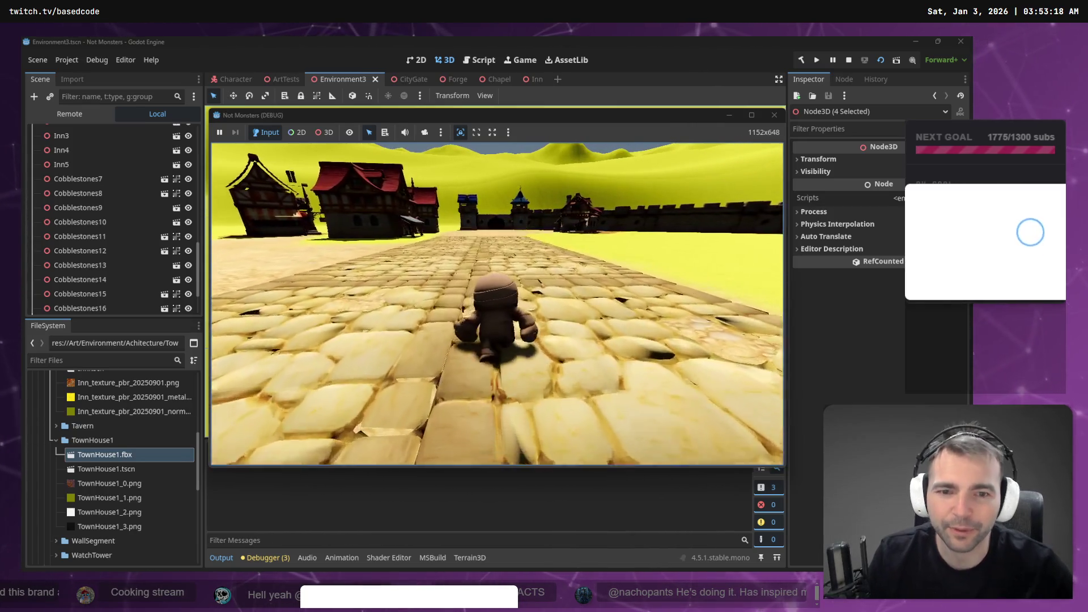
key(w)
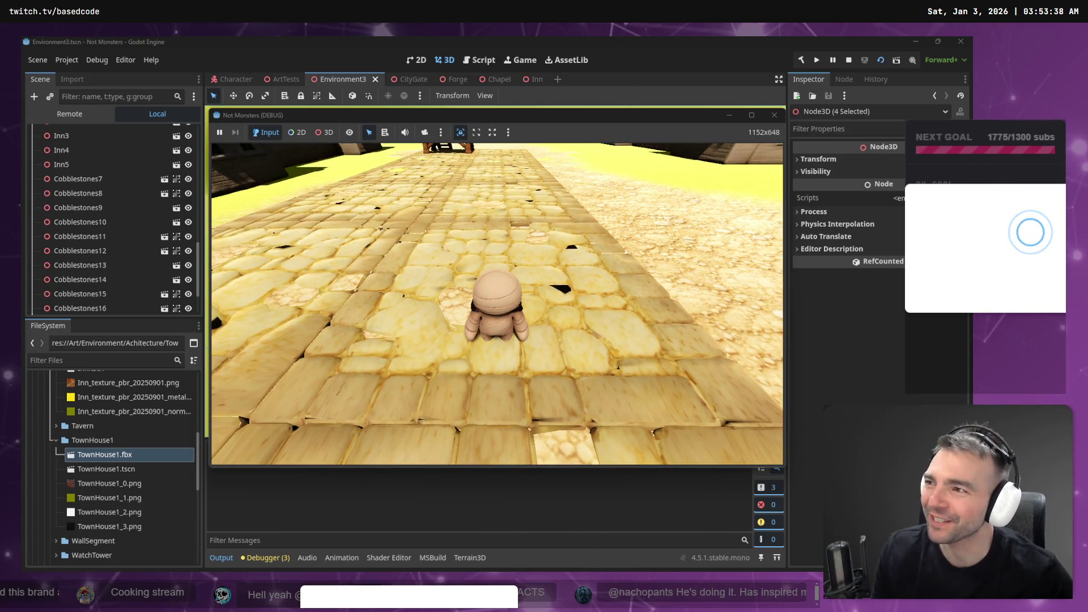
key(F8)
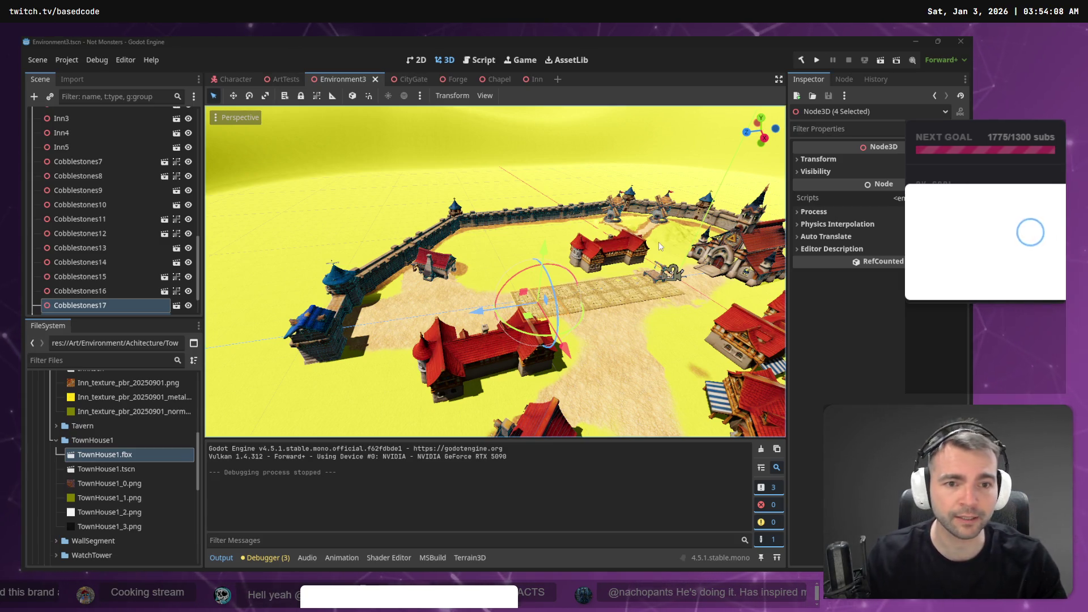
In the _To Process folder, delete Chapel.zip and bring back the new Chapel.glb
key(super+e)
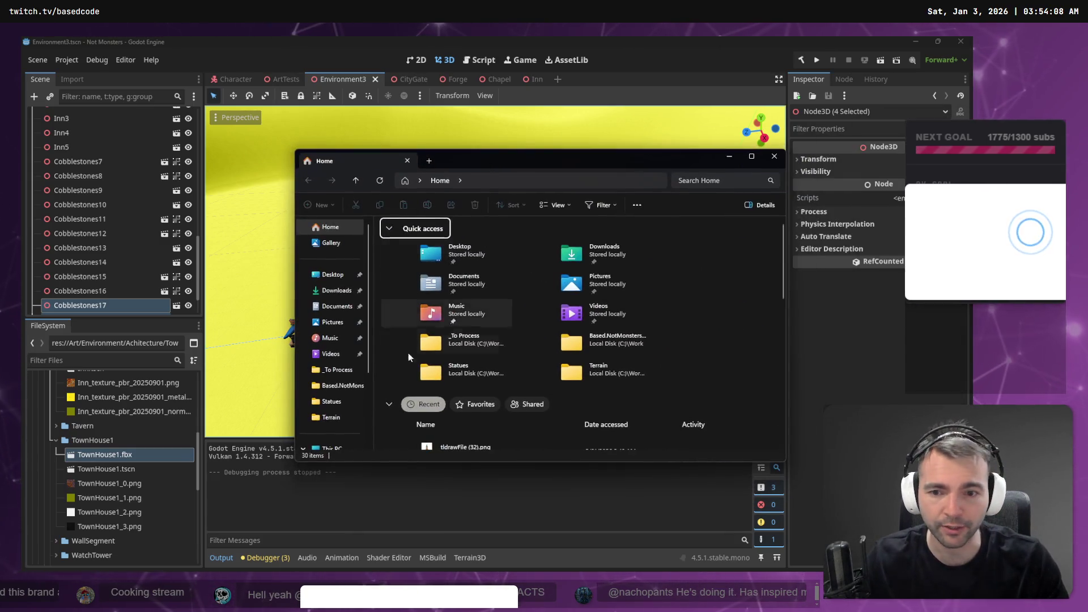
click(335, 370)
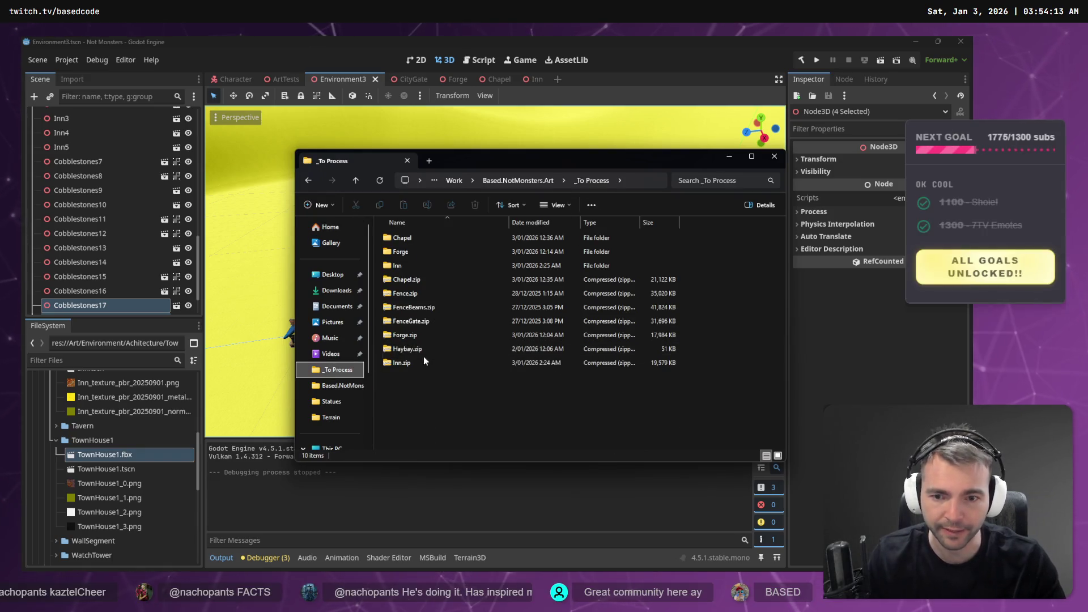
click(414, 280)
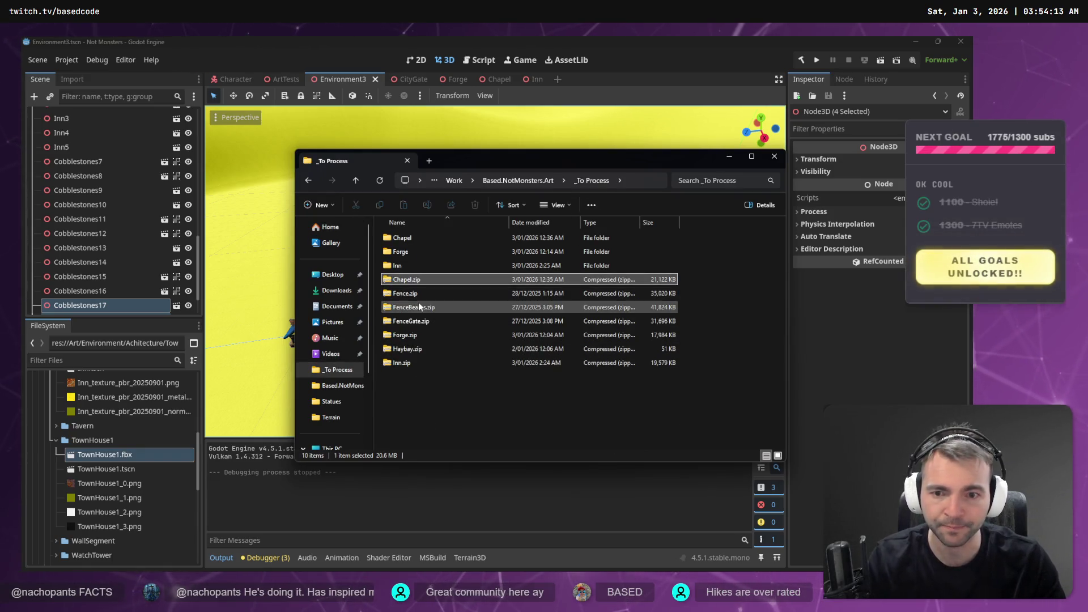
key(Delete)
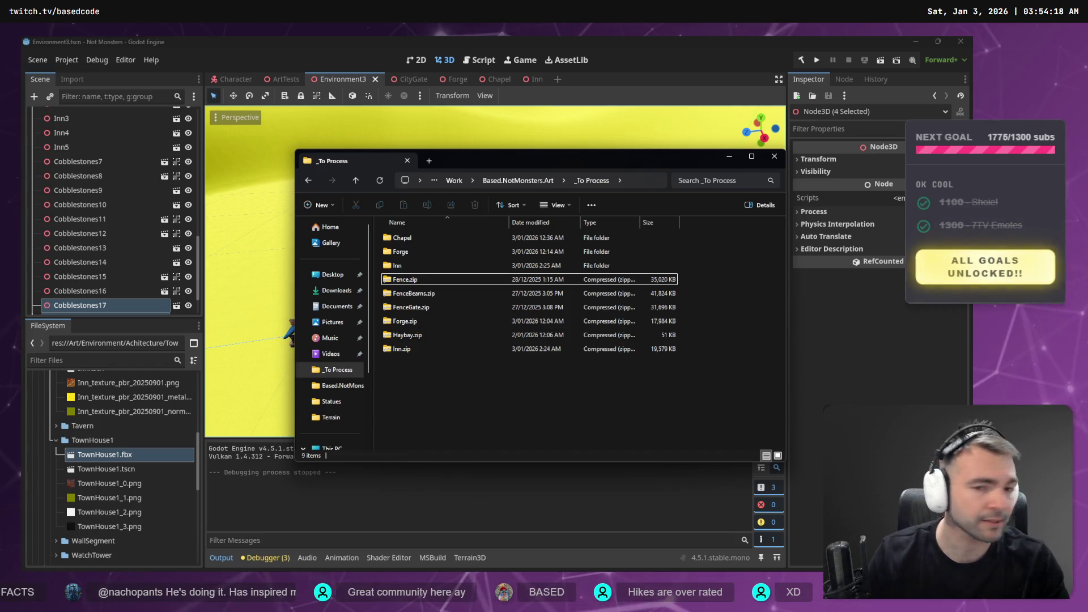
key(ctrl+z)
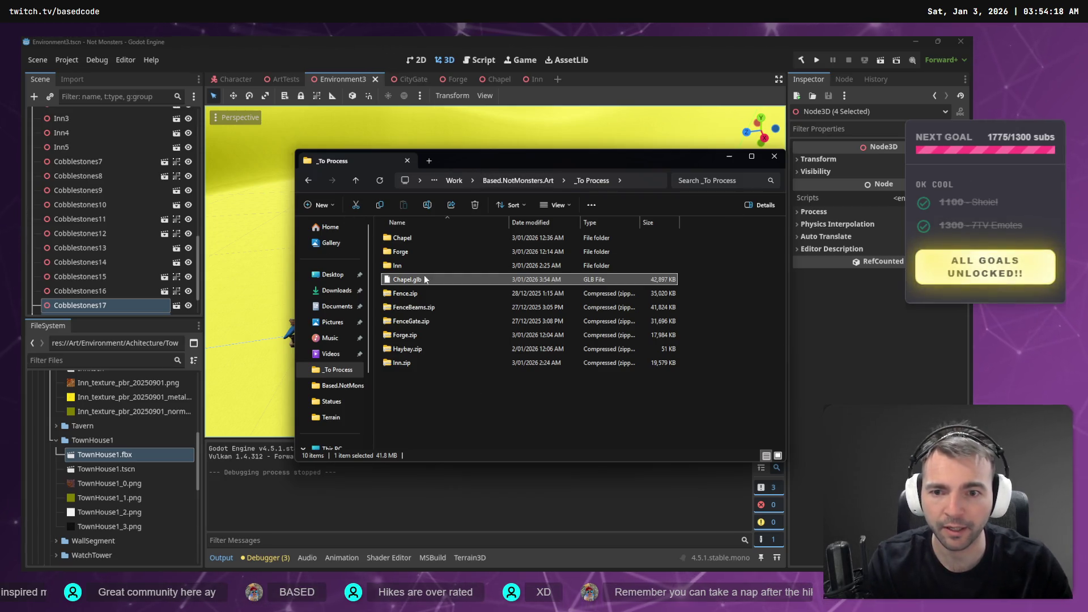
Delete the six old files from the Chapel folder and move Chapel.glb into it
double_click(401, 239)
drag(664, 343, 379, 220)
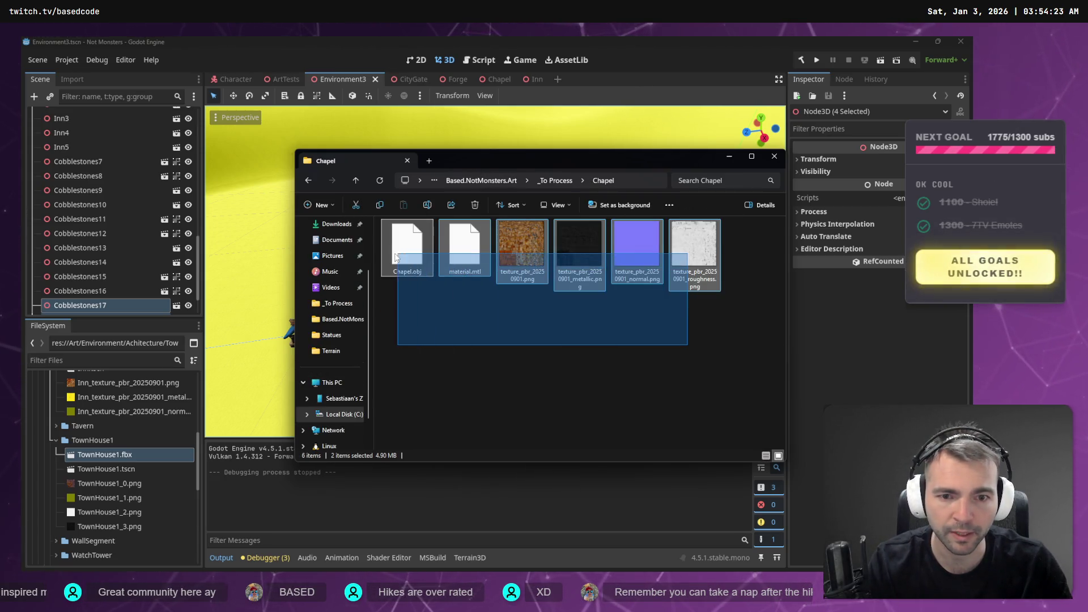
key(Delete)
click(555, 180)
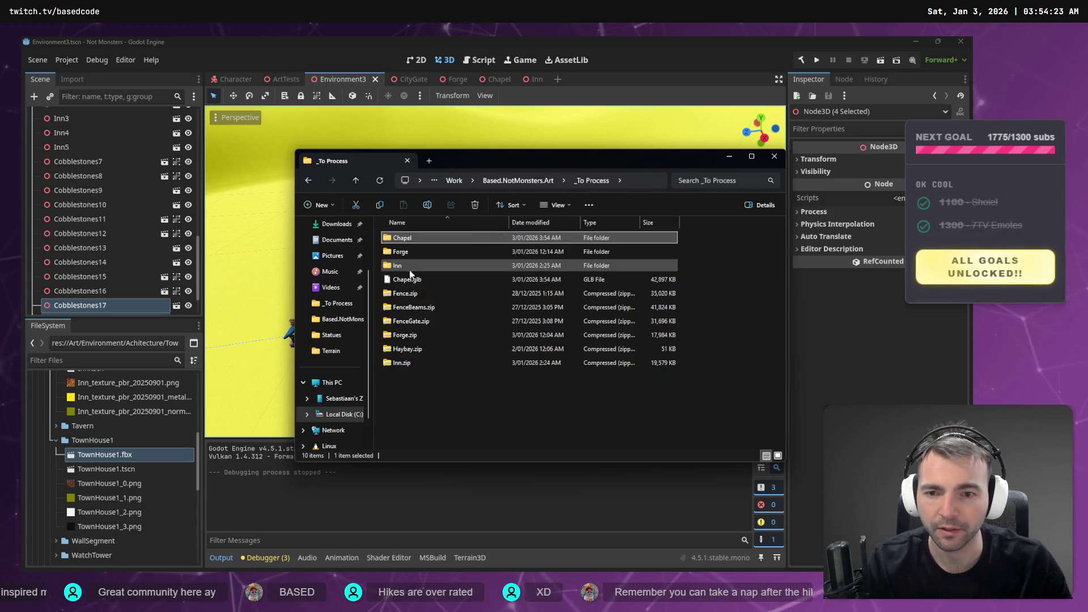
drag(407, 279, 411, 243)
click(411, 243)
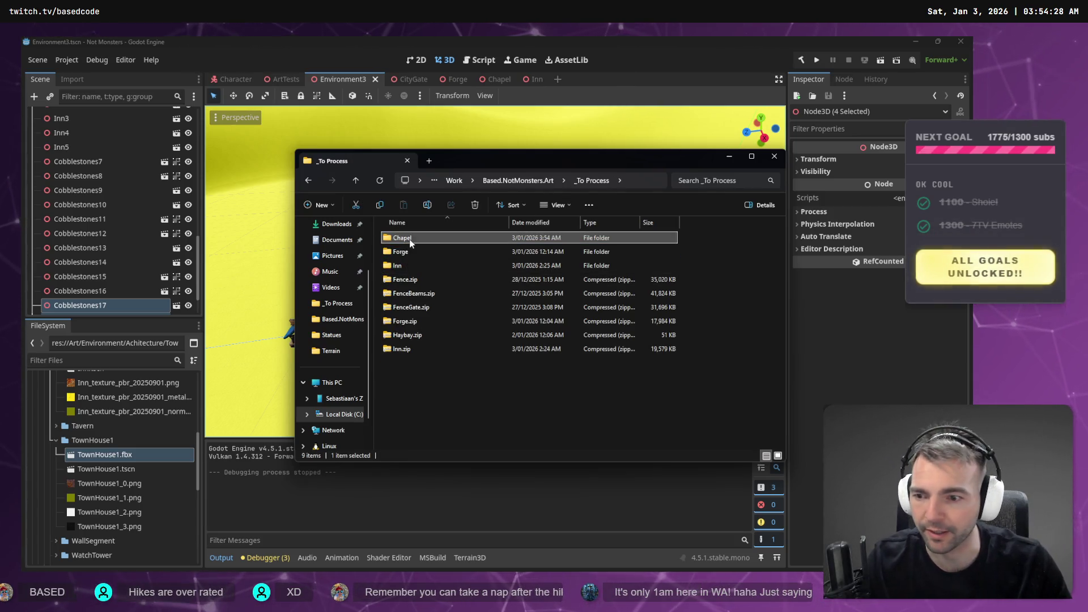
scroll(97, 499, up, 3)
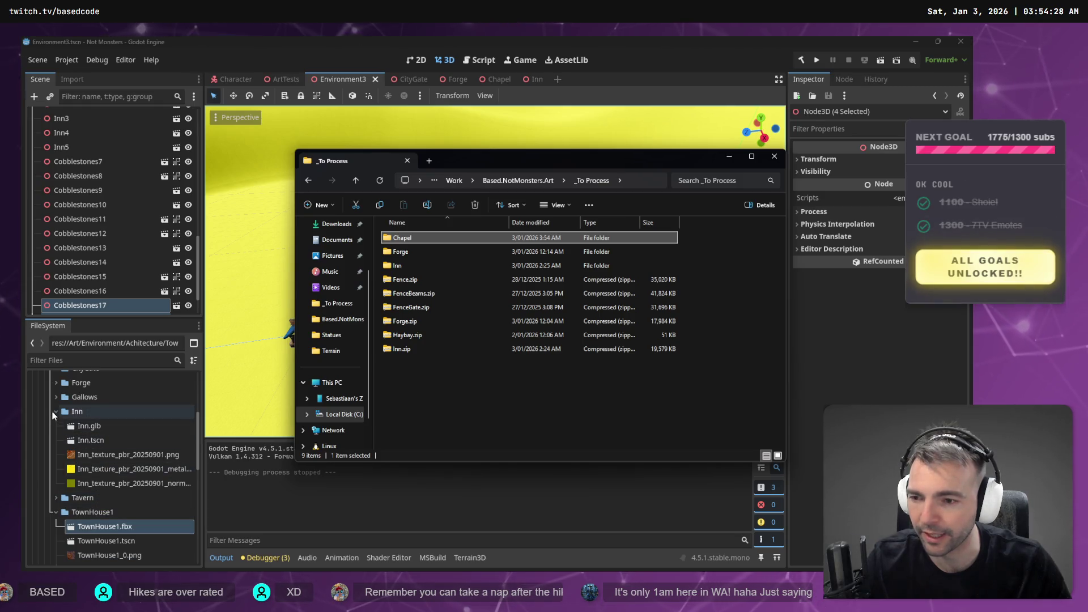
click(55, 411)
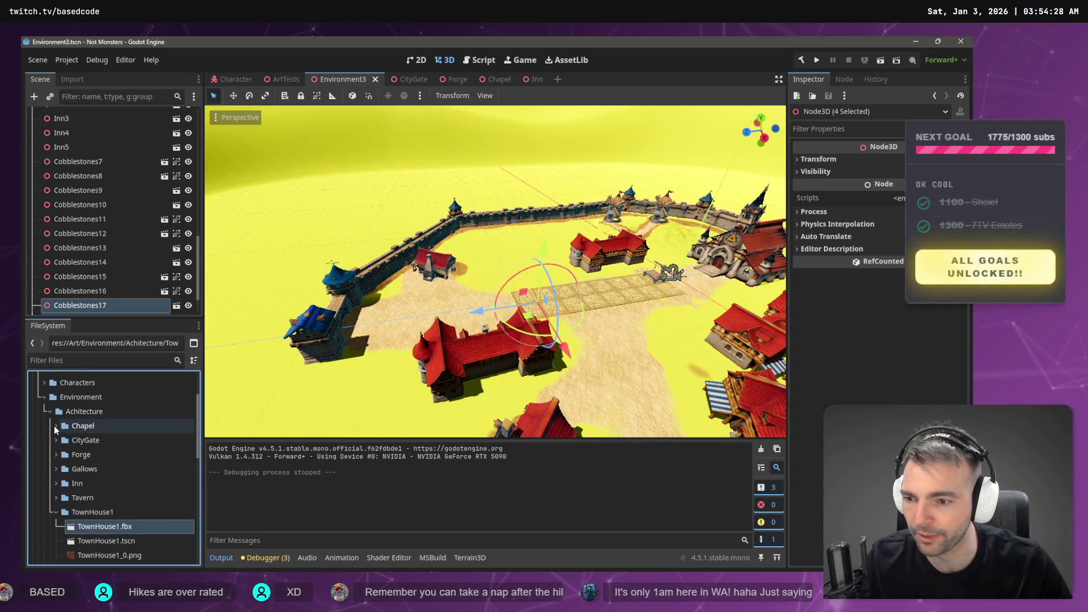
Open Chapel.tscn and delete its Chapel mesh and CollisionShape3D nodes
click(55, 427)
click(81, 443)
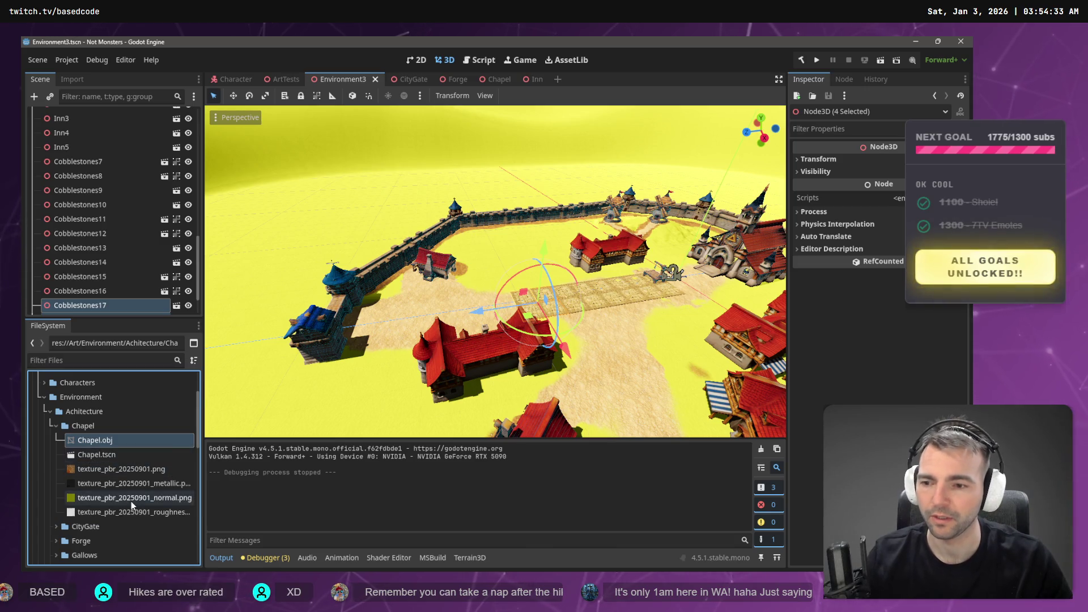
double_click(114, 454)
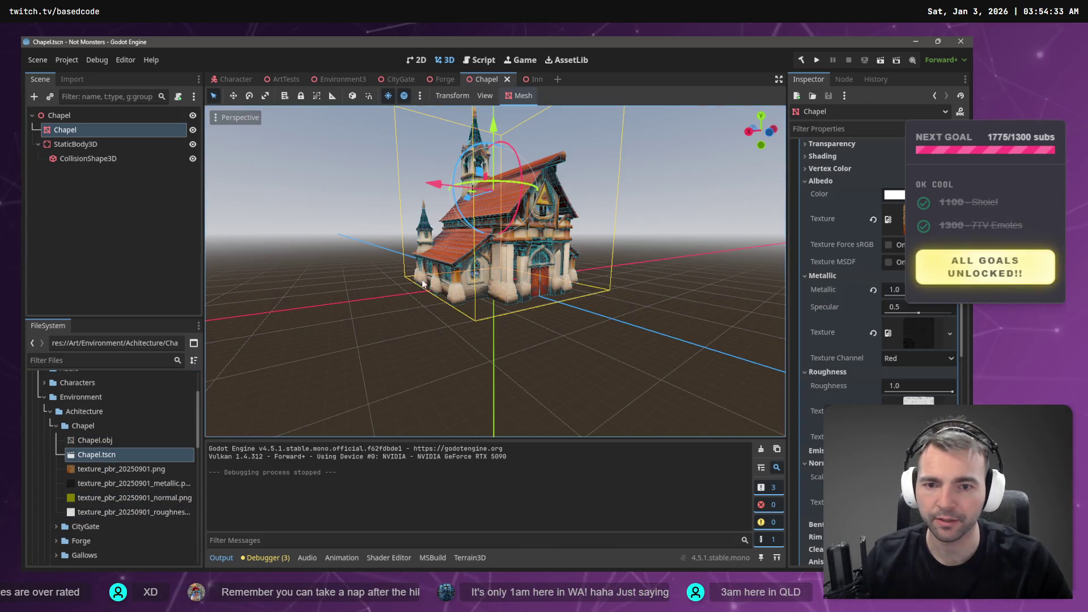
click(88, 159)
ctrl+click(80, 133)
key(Delete)
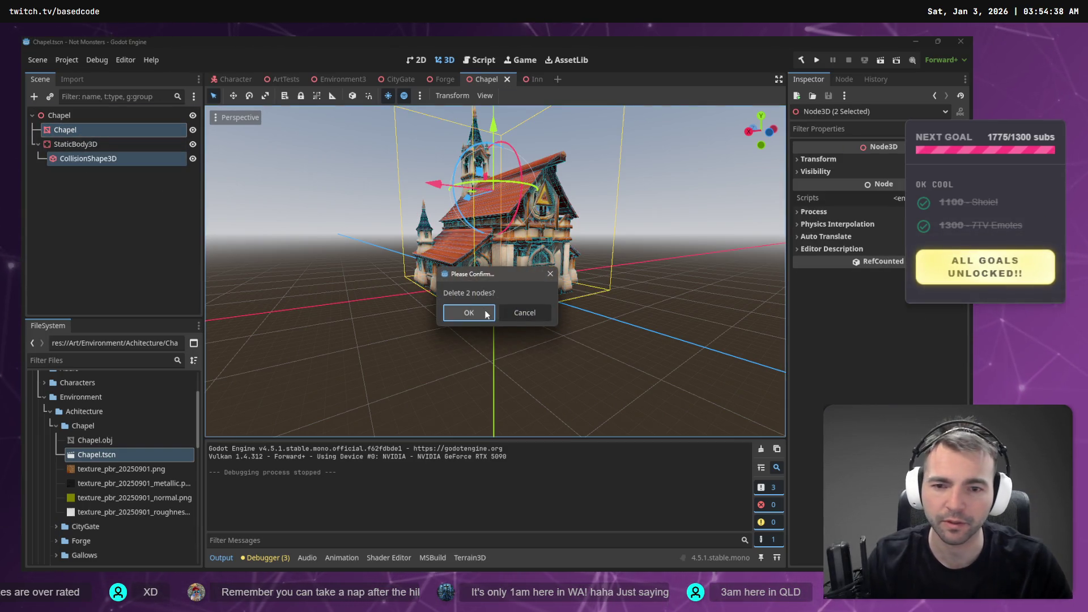
click(473, 312)
Remove Chapel.obj and its four texture files from the project
click(101, 441)
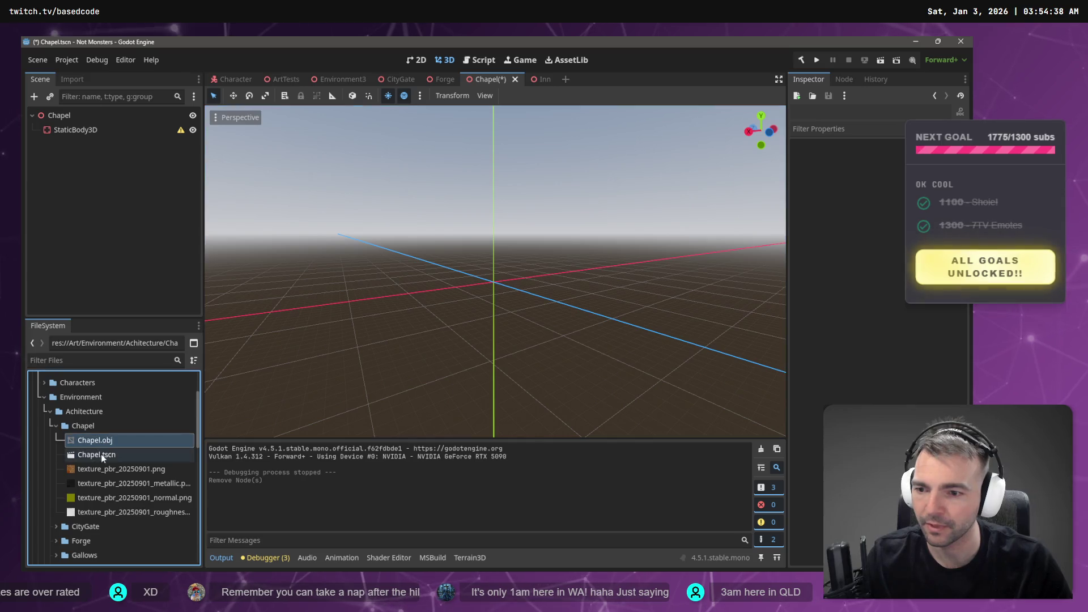
ctrl+click(113, 512)
ctrl+click(94, 494)
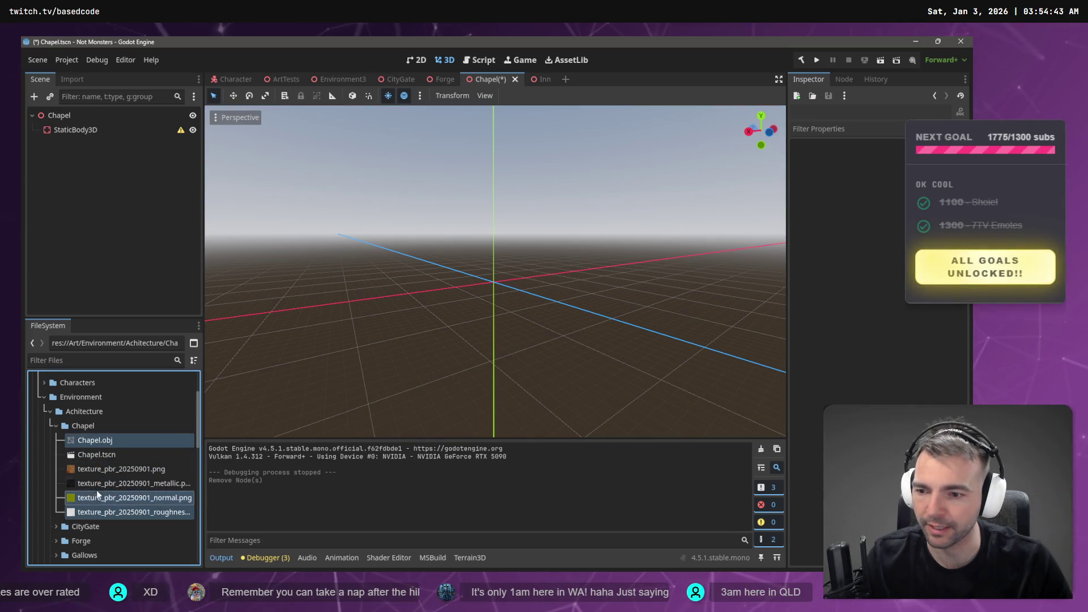
ctrl+click(97, 483)
ctrl+click(102, 470)
key(Delete)
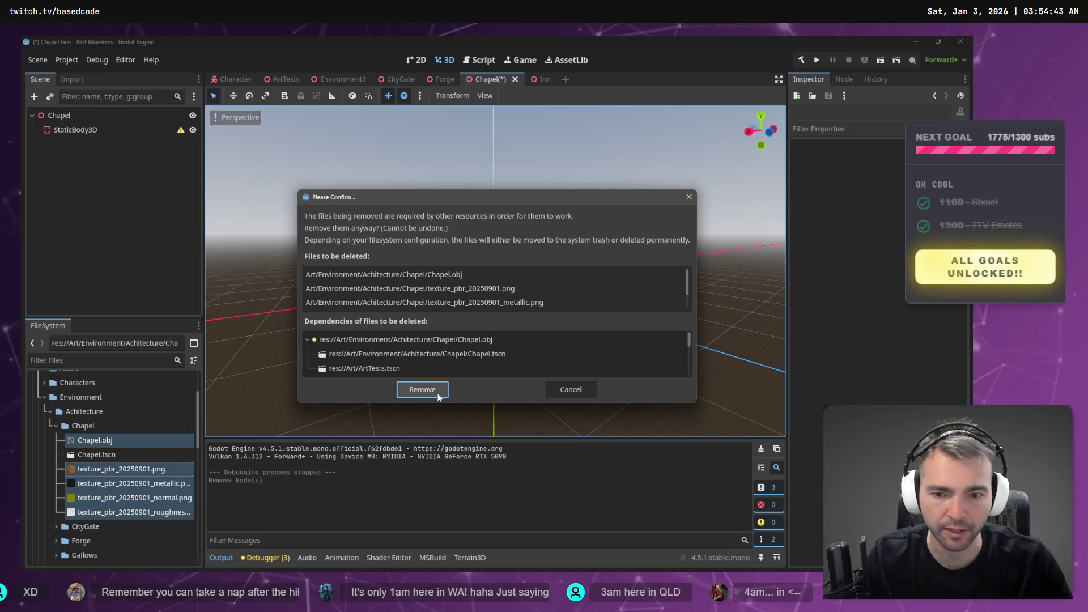
click(423, 393)
key(alt+Tab)
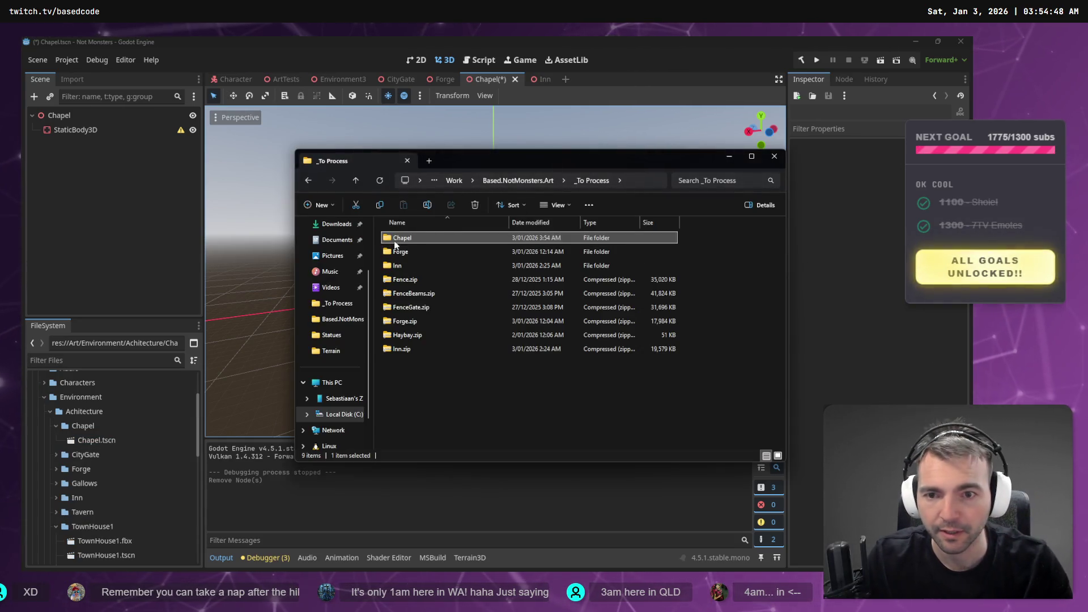
Copy Chapel.glb into the project's Chapel folder and drag the imported model into the Chapel scene
double_click(400, 238)
click(400, 240)
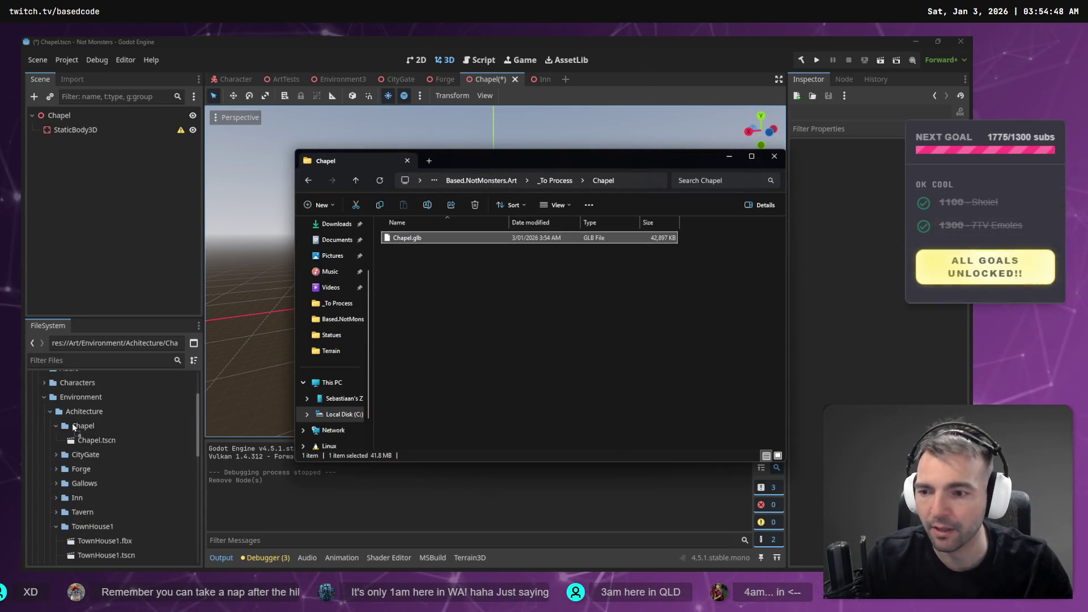
drag(73, 426, 80, 442)
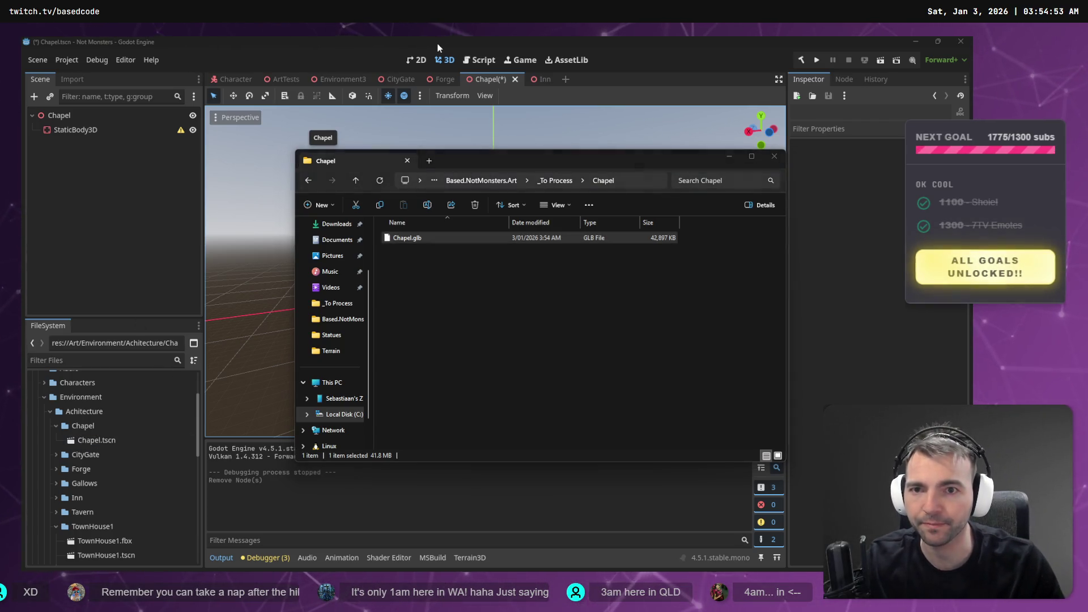
click(730, 158)
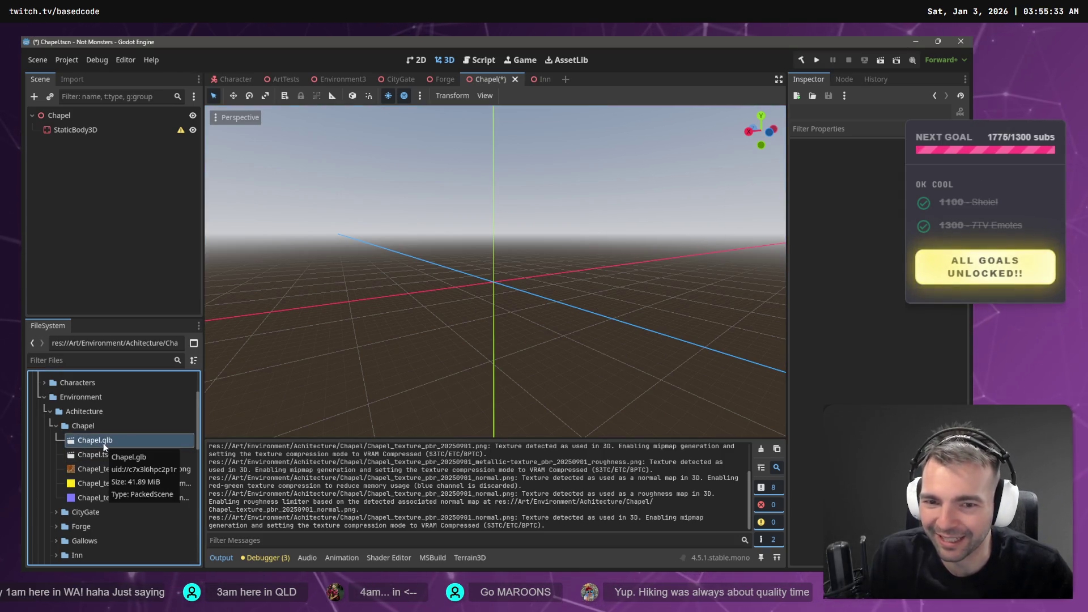
mouse_move(103, 443)
mouse_down()
mouse_move(207, 348)
mouse_move(471, 283)
mouse_move(498, 294)
mouse_up()
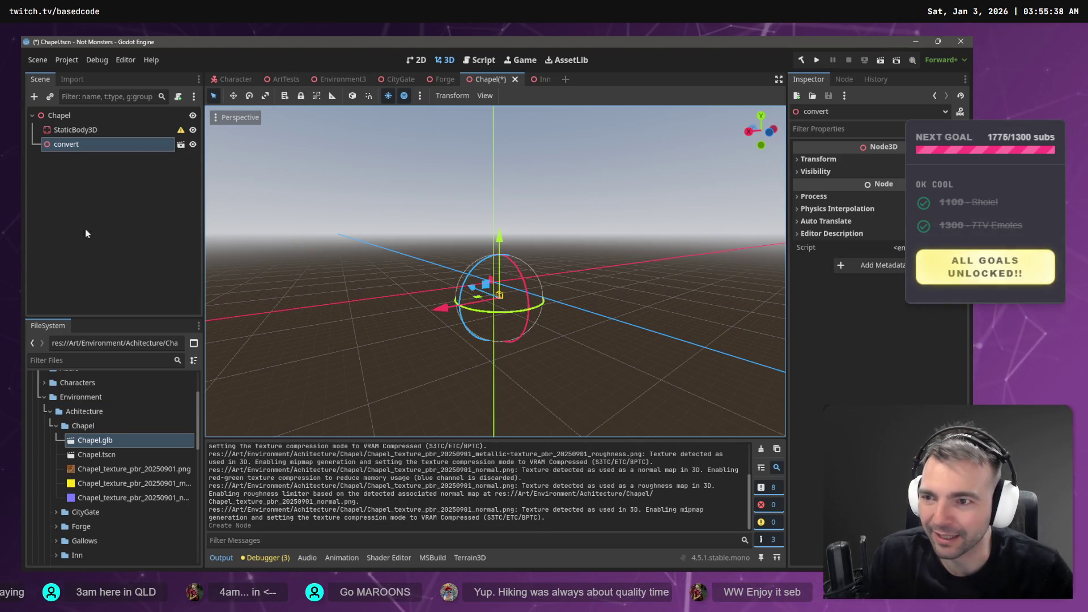
Reimport Chapel.glb at root scale 10 and raise the chapel vertically
click(74, 80)
click(147, 229)
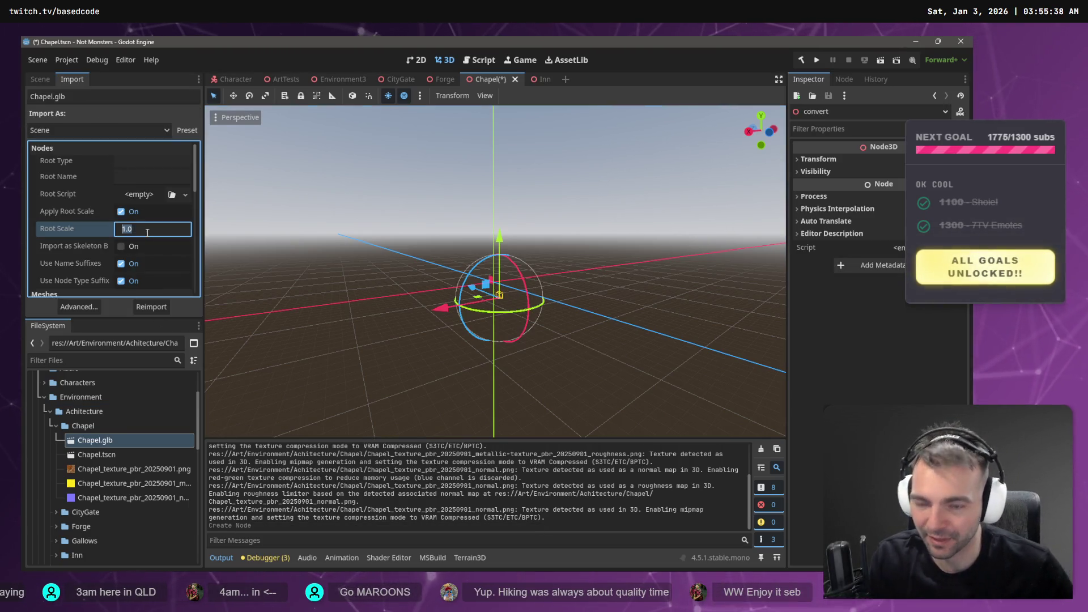
text(10)
key(Return)
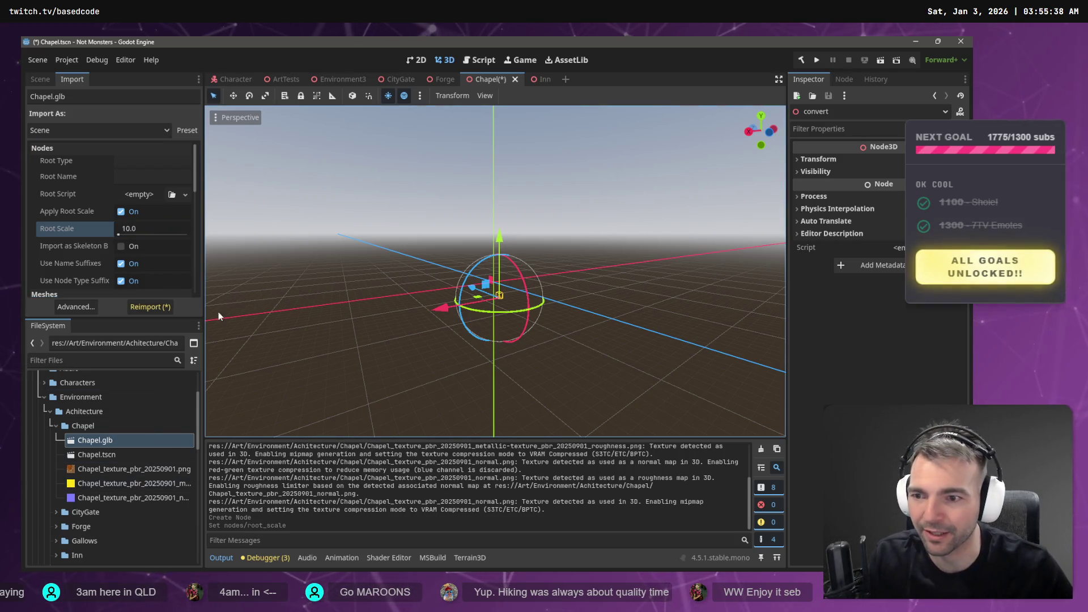
click(151, 306)
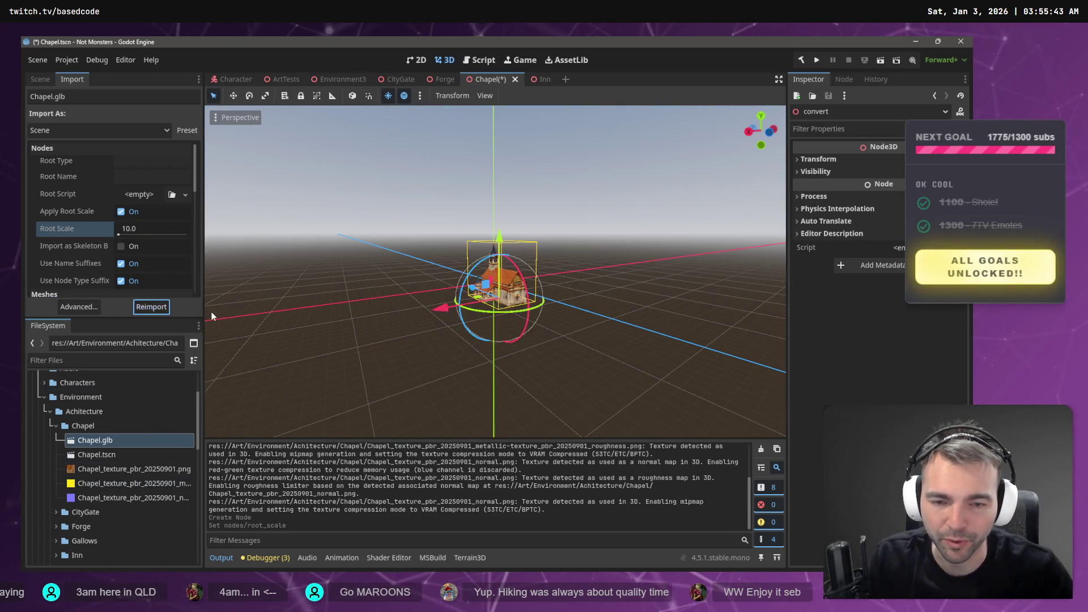
drag(499, 243, 503, 216)
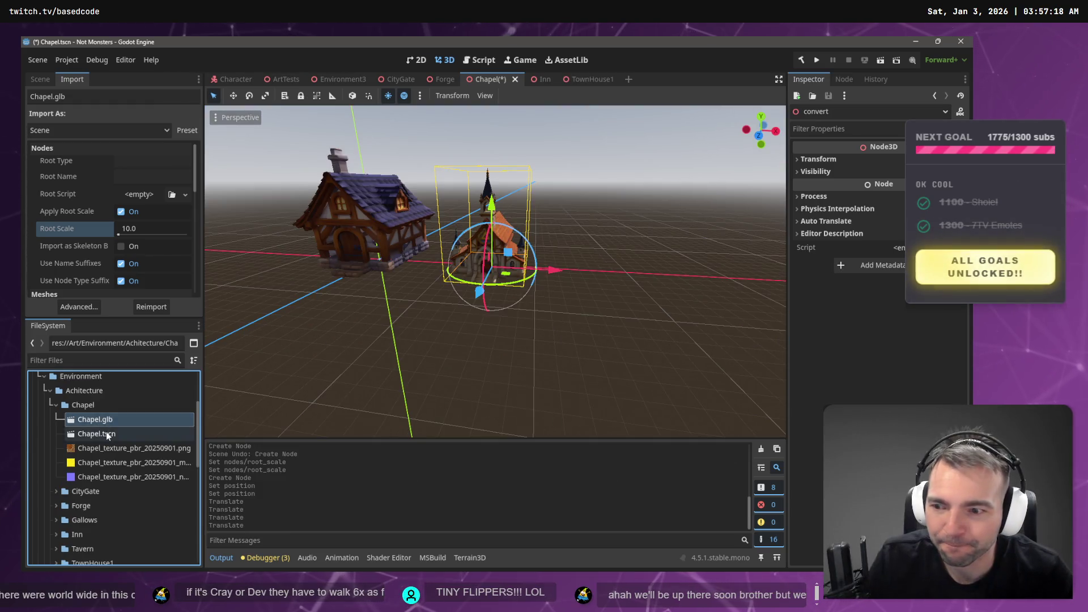
Reimport Chapel.glb at root scale 14 and lift it slightly above the ground
click(107, 431)
click(107, 421)
click(145, 229)
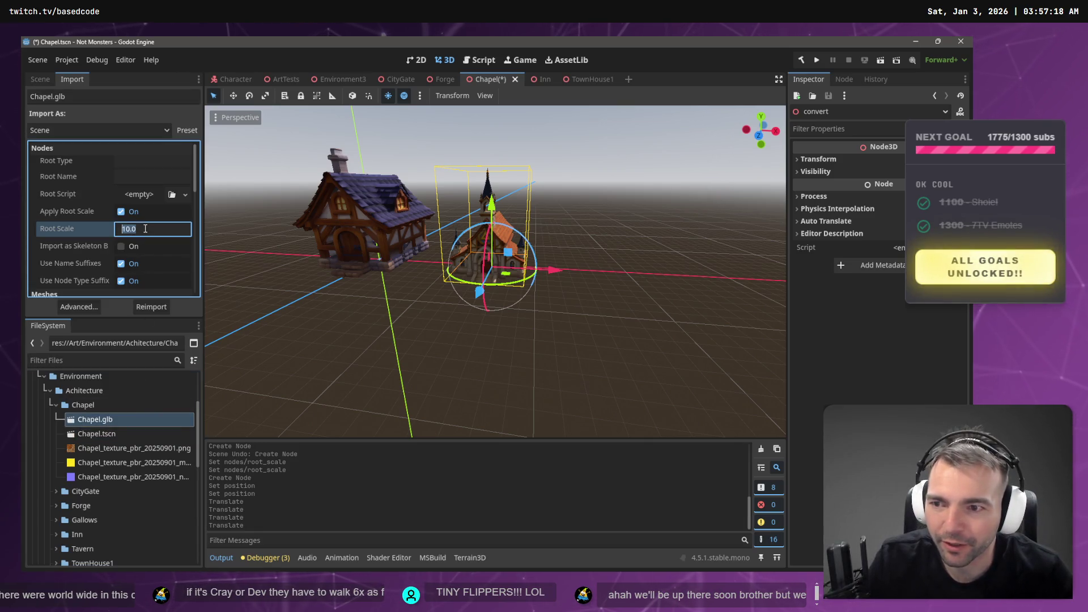
text(13)
text(14)
key(Return)
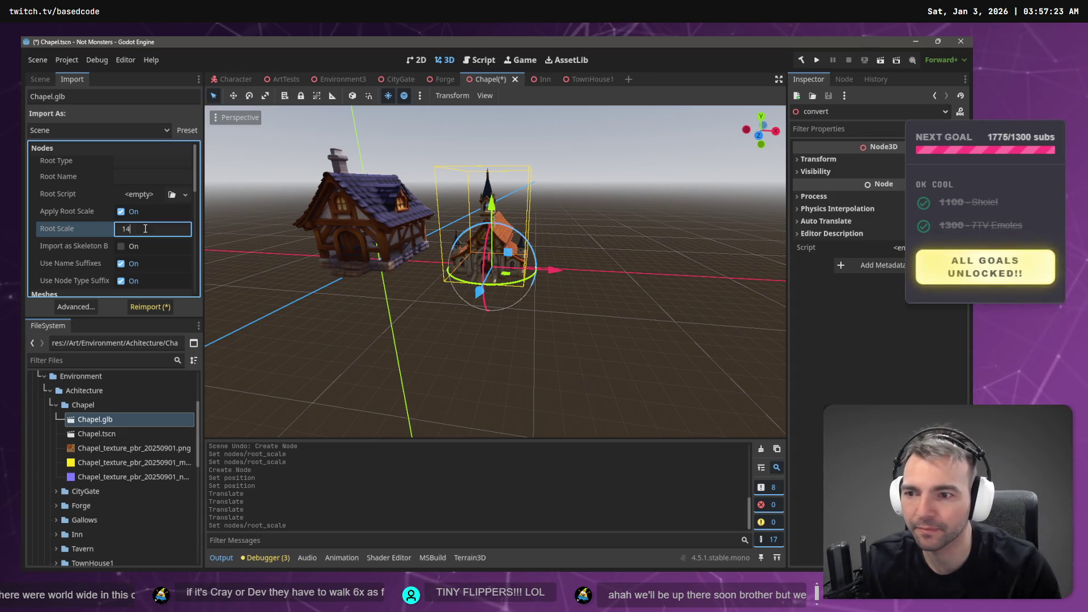
key(Return)
click(144, 304)
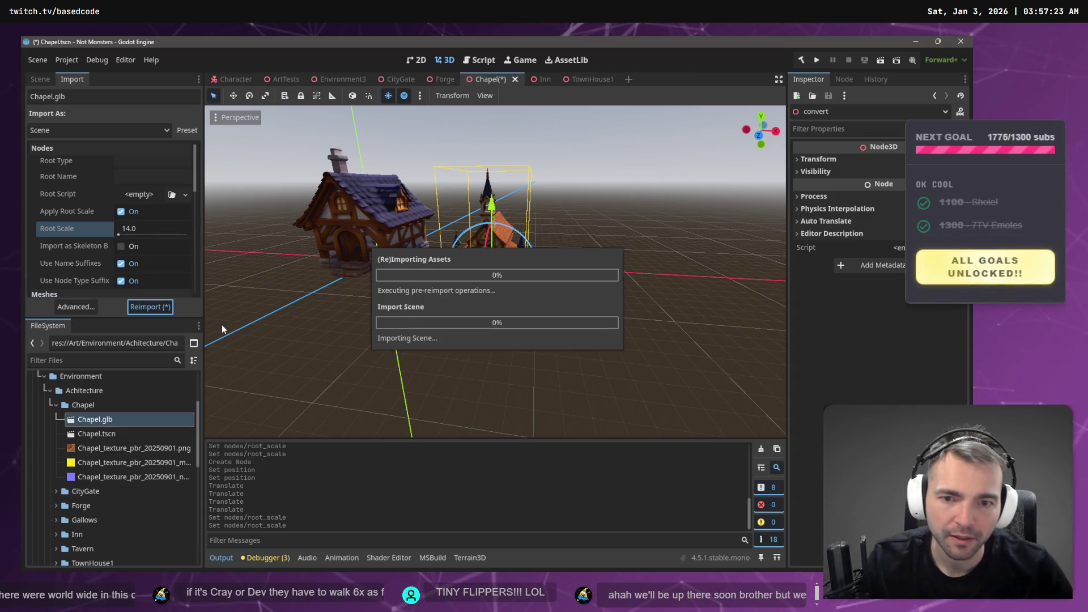
drag(492, 229, 492, 208)
Reimport at root scale 18, then 20, moving the chapel up and back
click(147, 227)
text(18)
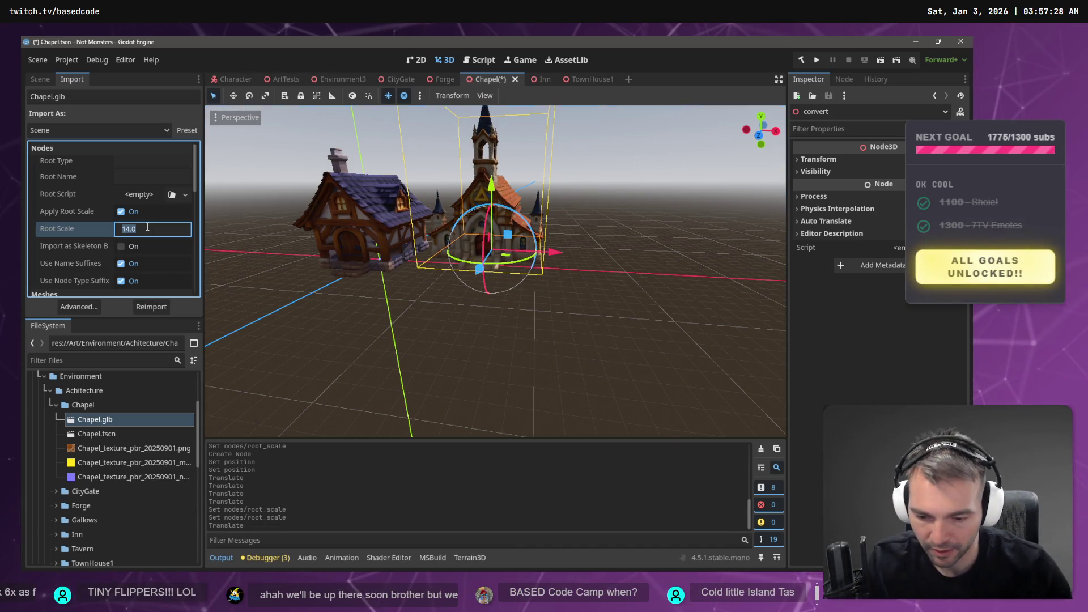
key(Return)
click(143, 307)
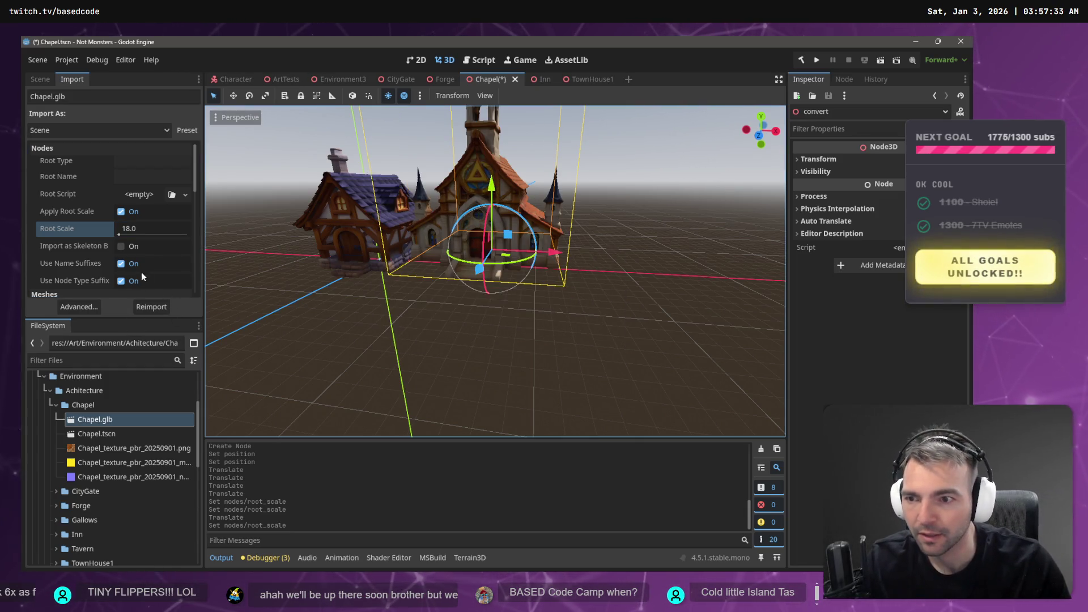
click(152, 230)
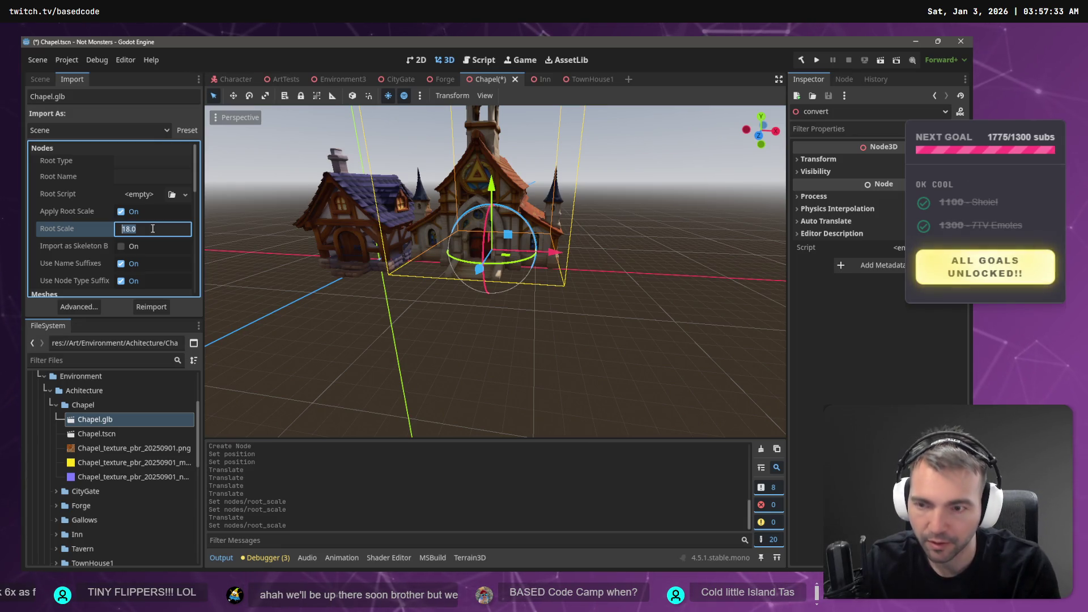
text(20)
key(Return)
click(157, 308)
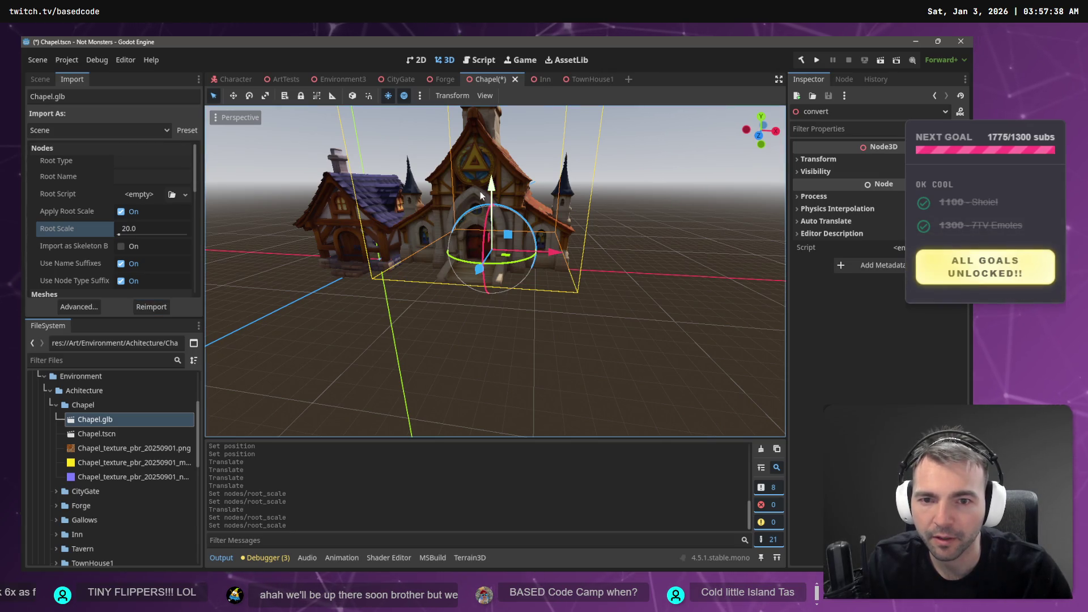
drag(481, 191, 434, 202)
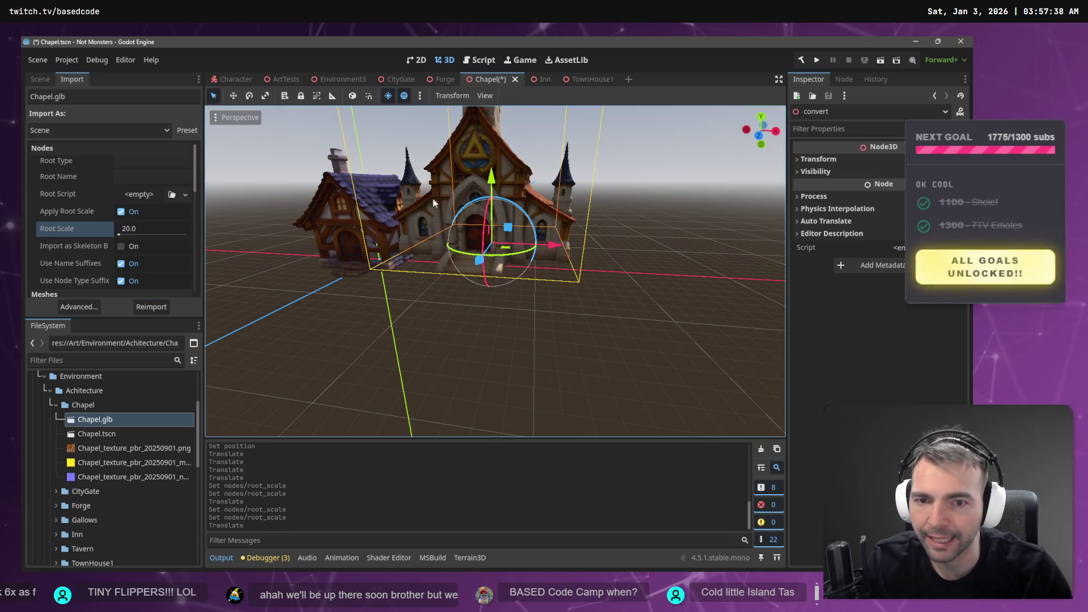
Reimport Chapel.glb at the final root scale of 25.0
click(159, 228)
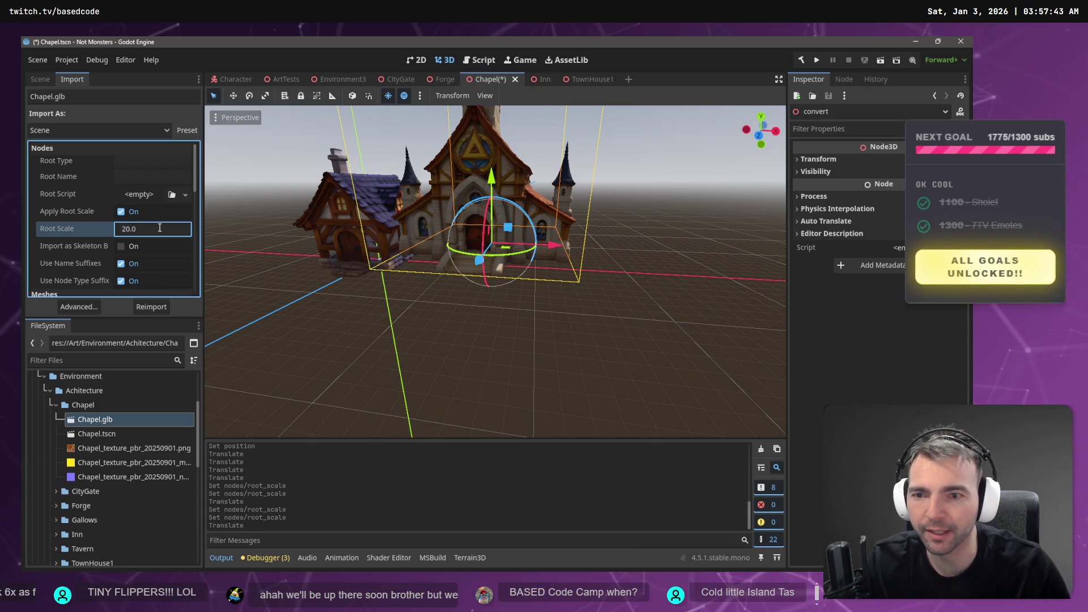
text(25)
key(Return)
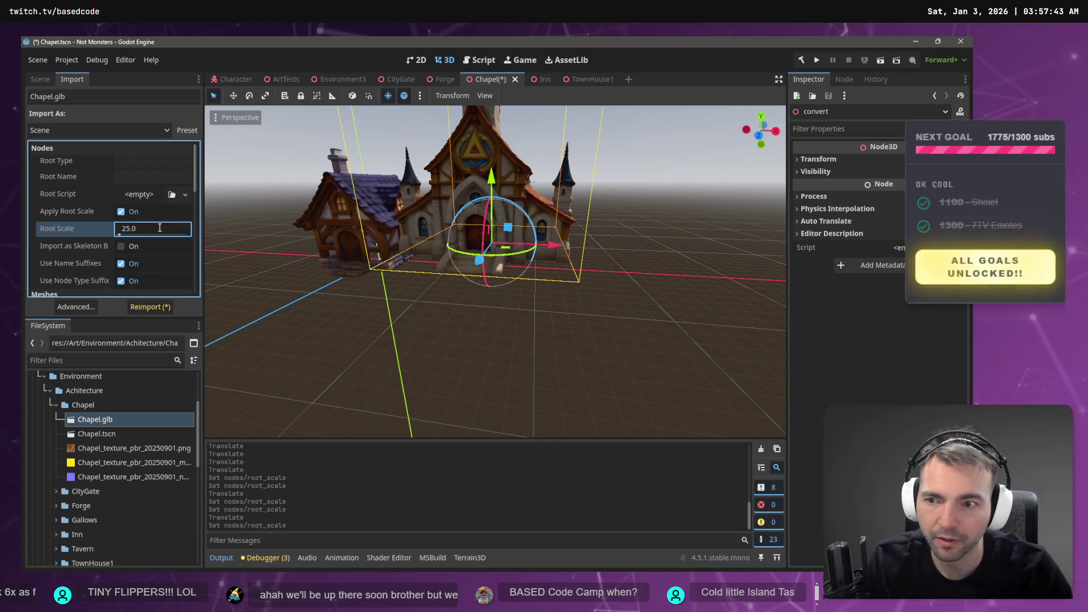
click(142, 307)
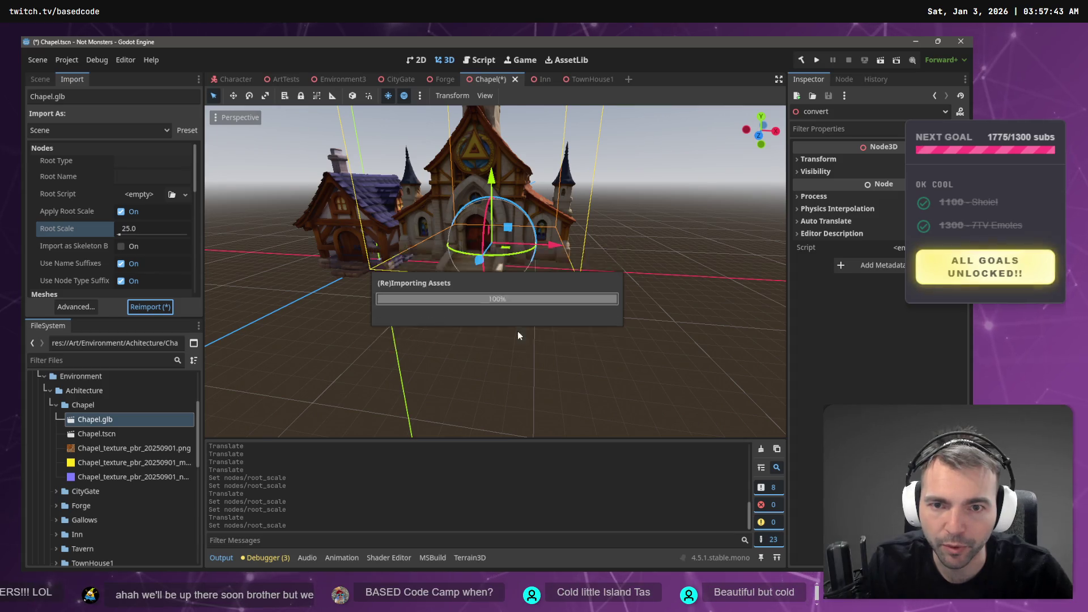
scroll(451, 257, up, 2)
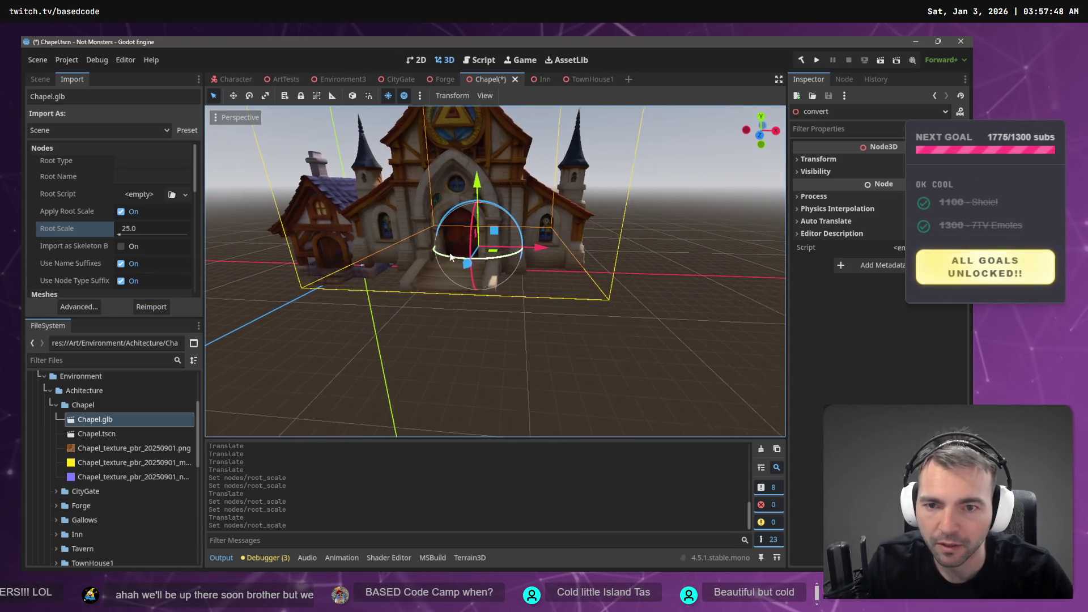
key(w)
scroll(453, 252, down, 3)
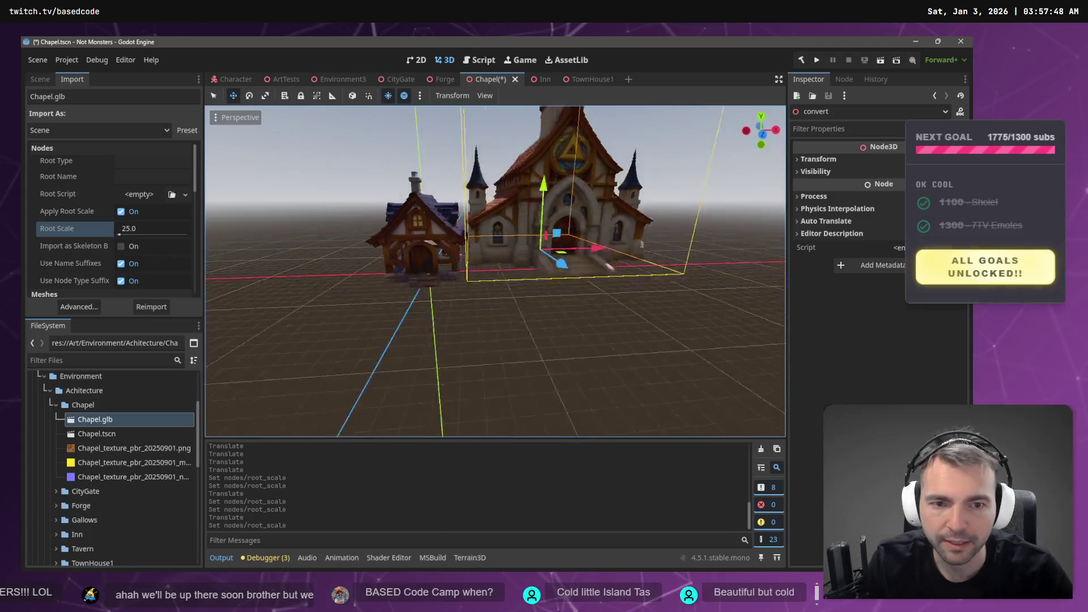
Set the chapel's Position X to 0 in the Inspector
drag(522, 191, 539, 208)
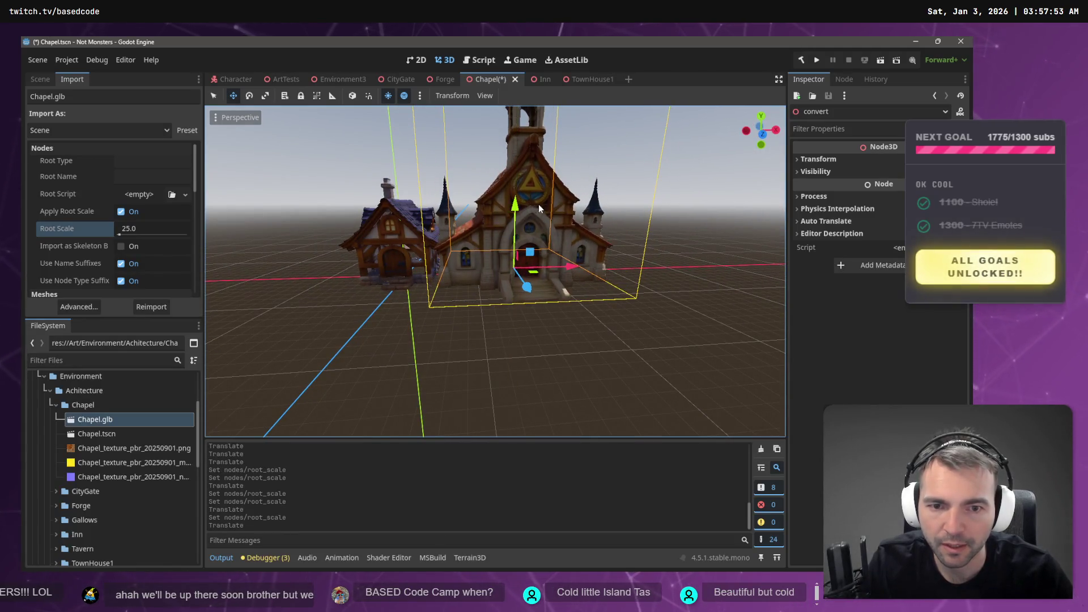
click(850, 158)
click(833, 188)
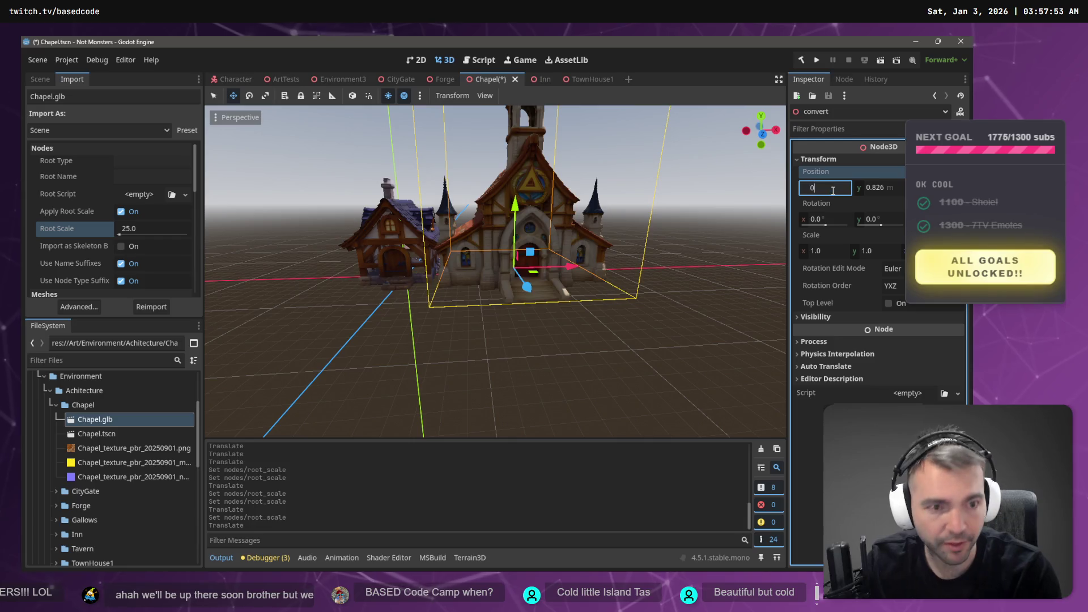
text(.0)
key(Return)
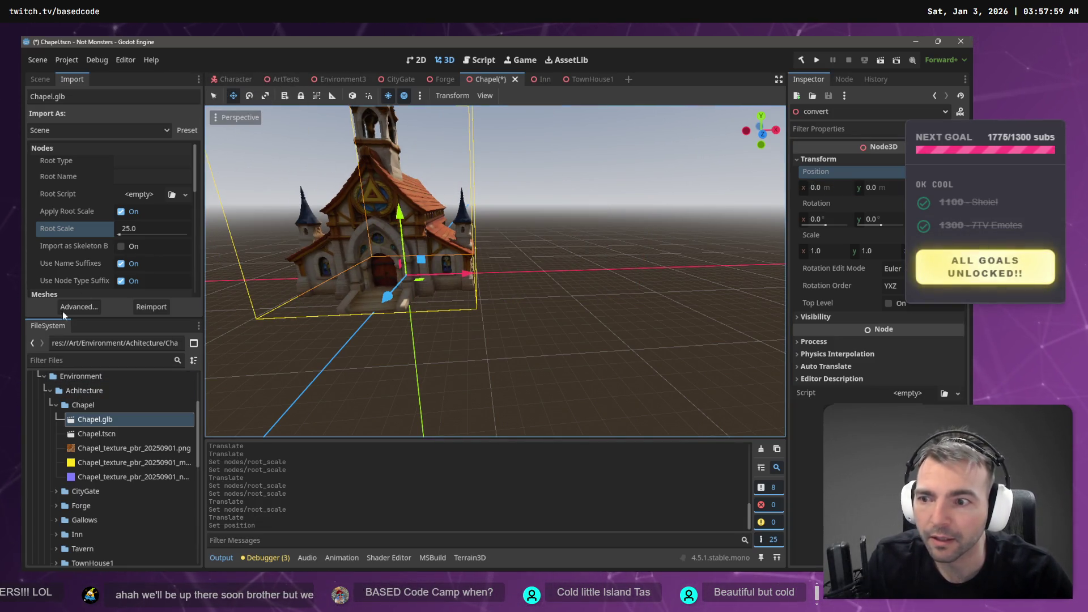
Compare TownHouse1 beside the chapel, then delete the TownHouse1 node
click(40, 80)
click(72, 158)
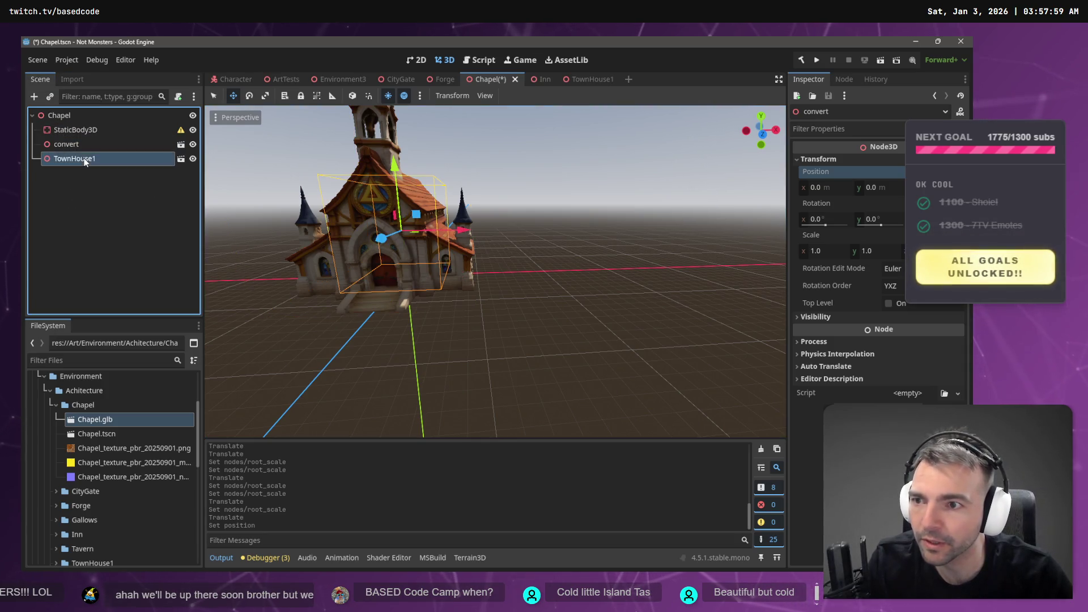
click(381, 238)
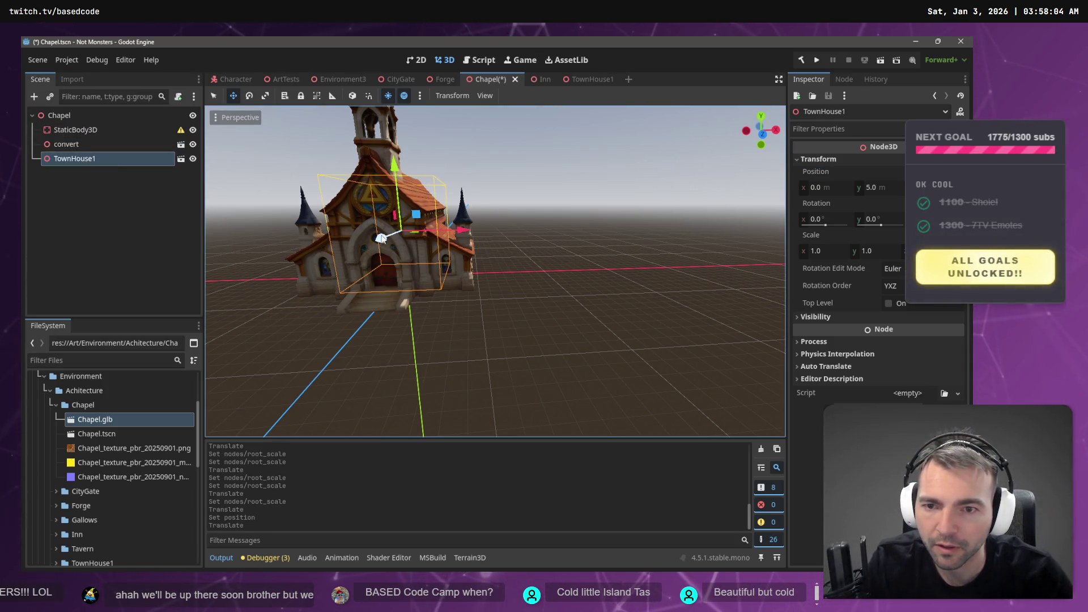
drag(364, 256, 457, 261)
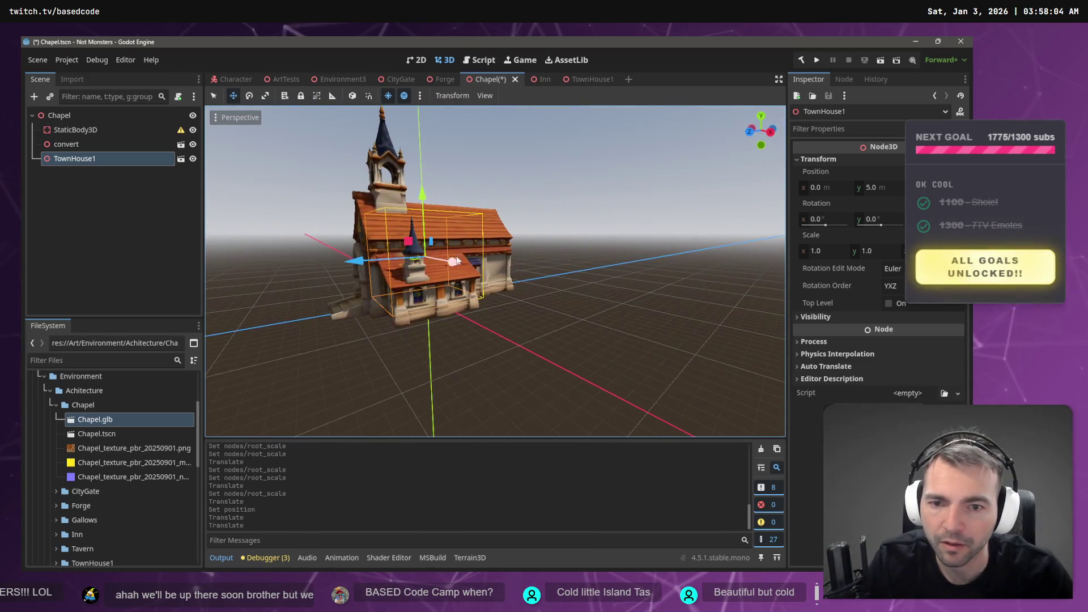
mouse_move(366, 261)
mouse_down()
mouse_move(286, 271)
mouse_move(330, 274)
mouse_move(316, 276)
mouse_up()
key(f)
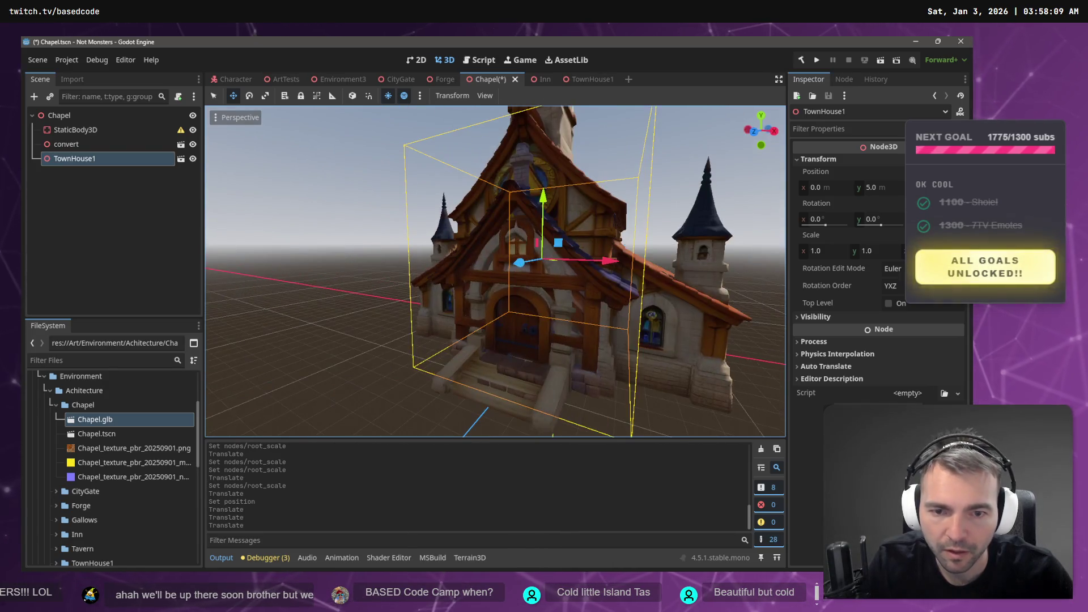
mouse_move(523, 269)
mouse_down()
mouse_move(502, 280)
mouse_move(544, 263)
mouse_move(519, 271)
mouse_up()
mouse_move(525, 273)
mouse_down()
mouse_move(535, 264)
mouse_move(503, 272)
mouse_move(518, 264)
mouse_up()
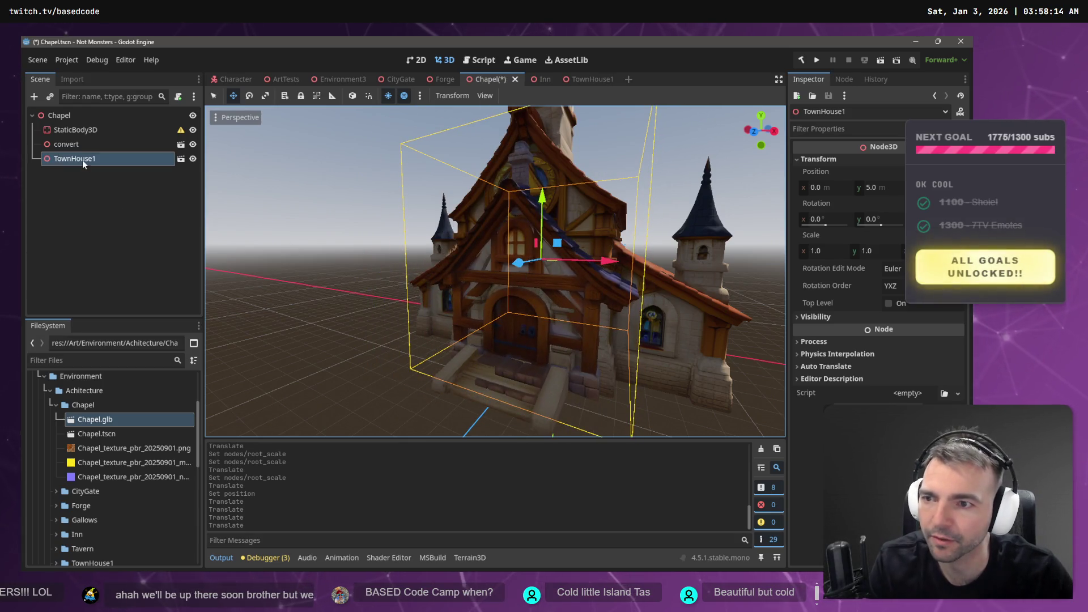
key(Delete)
click(475, 313)
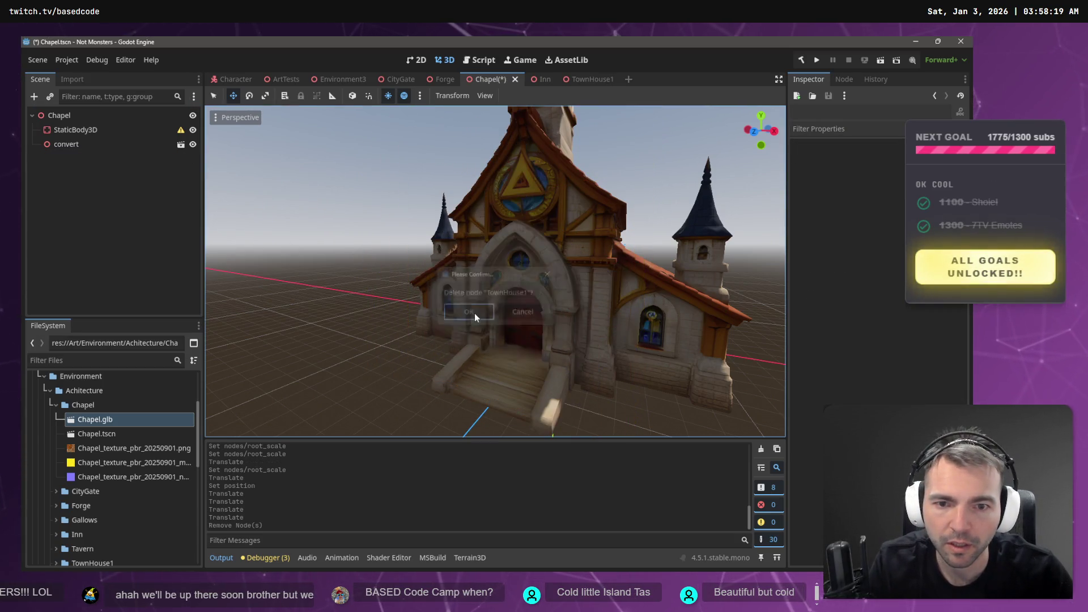
Select the convert node and open Chapel.glb in the editor, triggering the inherited-scene prompt
click(66, 132)
click(67, 143)
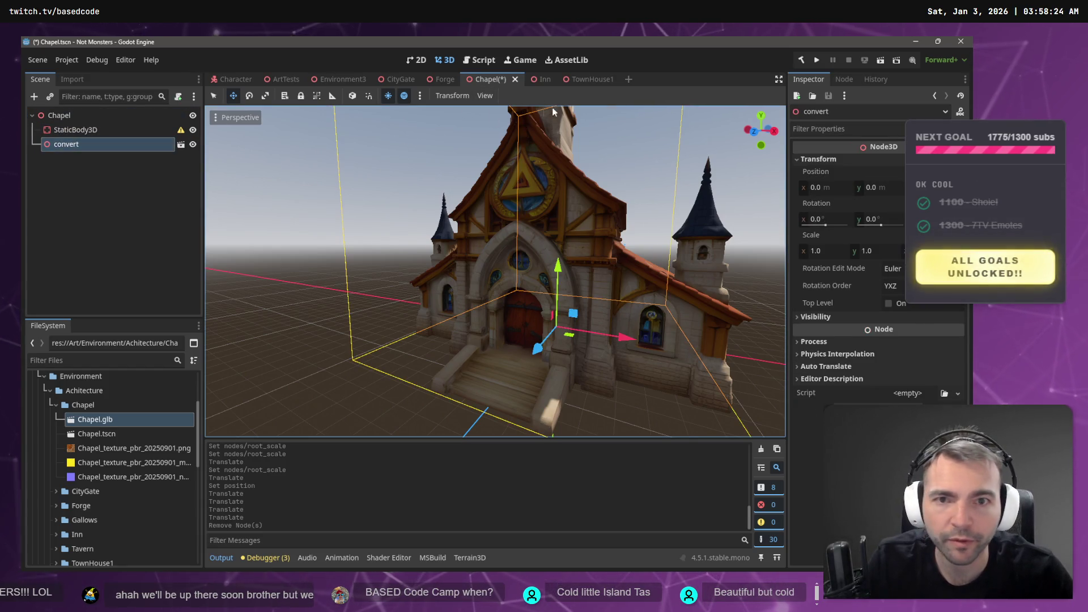
click(76, 118)
click(81, 147)
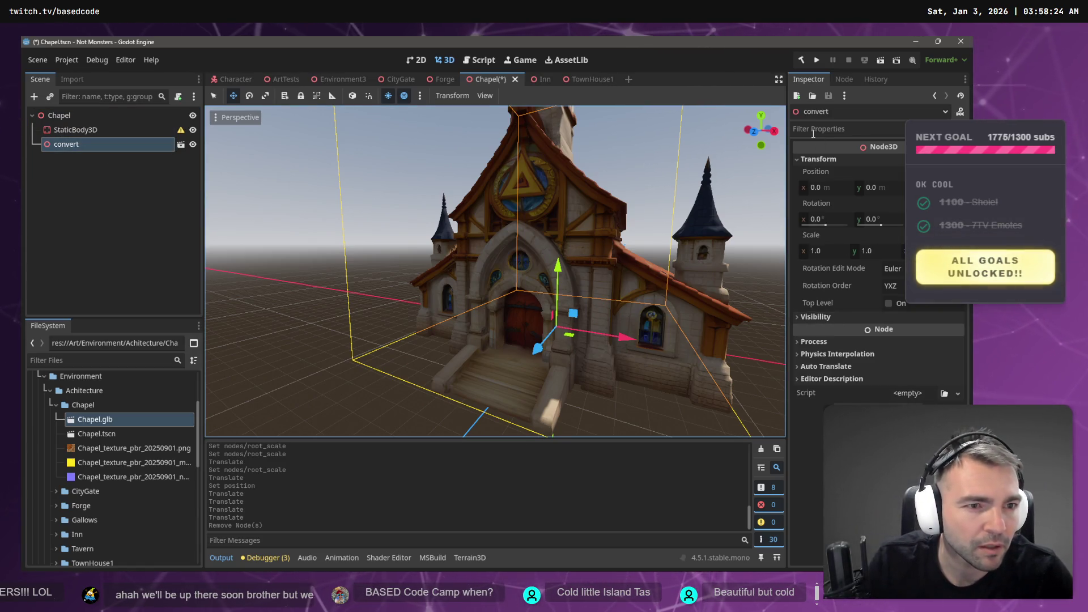
click(808, 159)
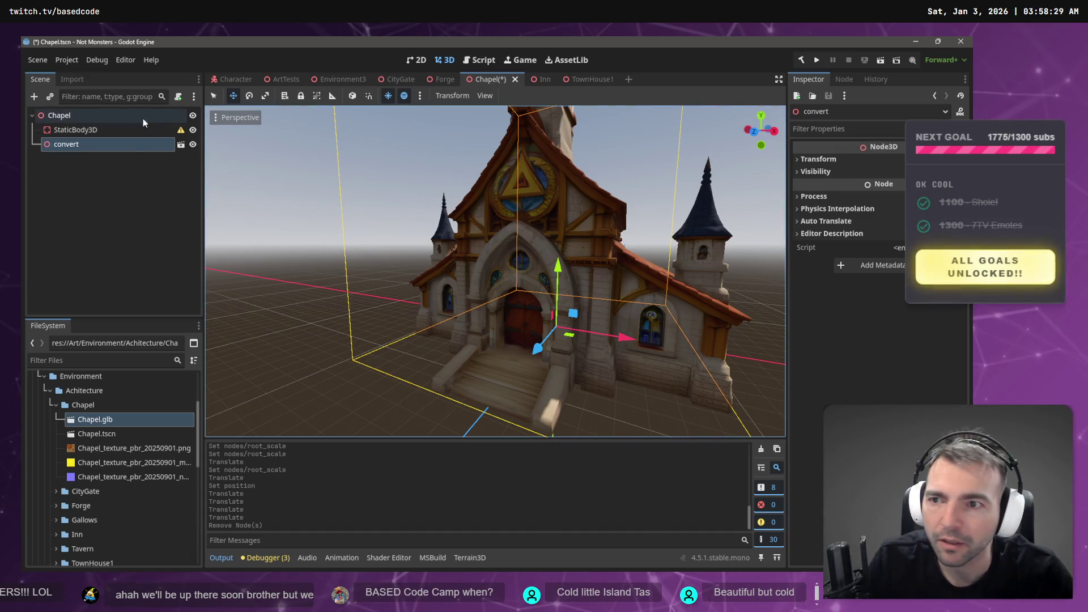
click(181, 144)
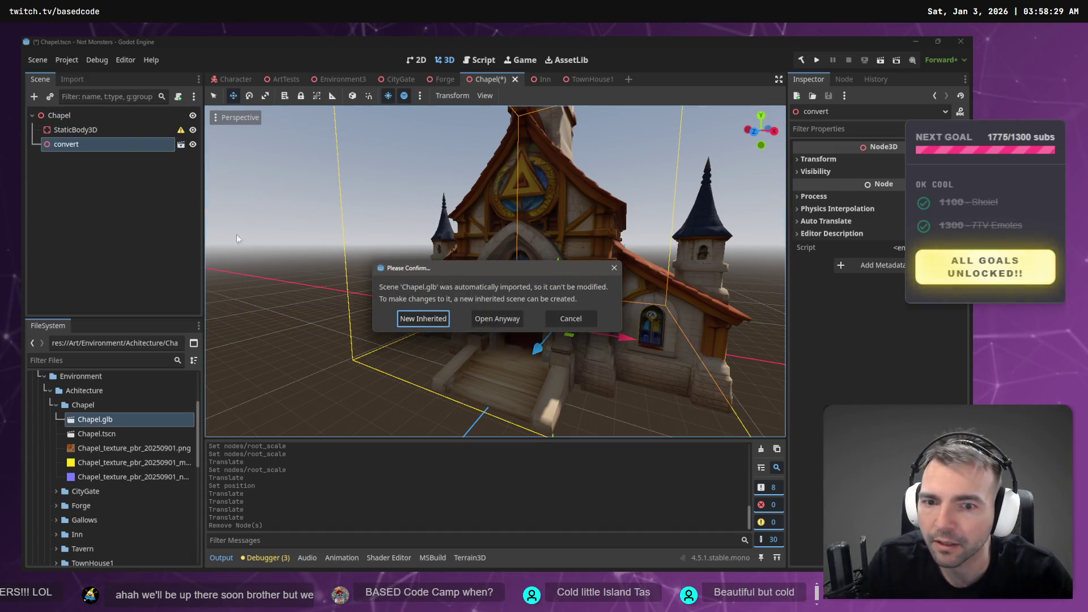
Create a new inherited scene from Chapel.glb and add a StaticBody3D under convert
click(416, 318)
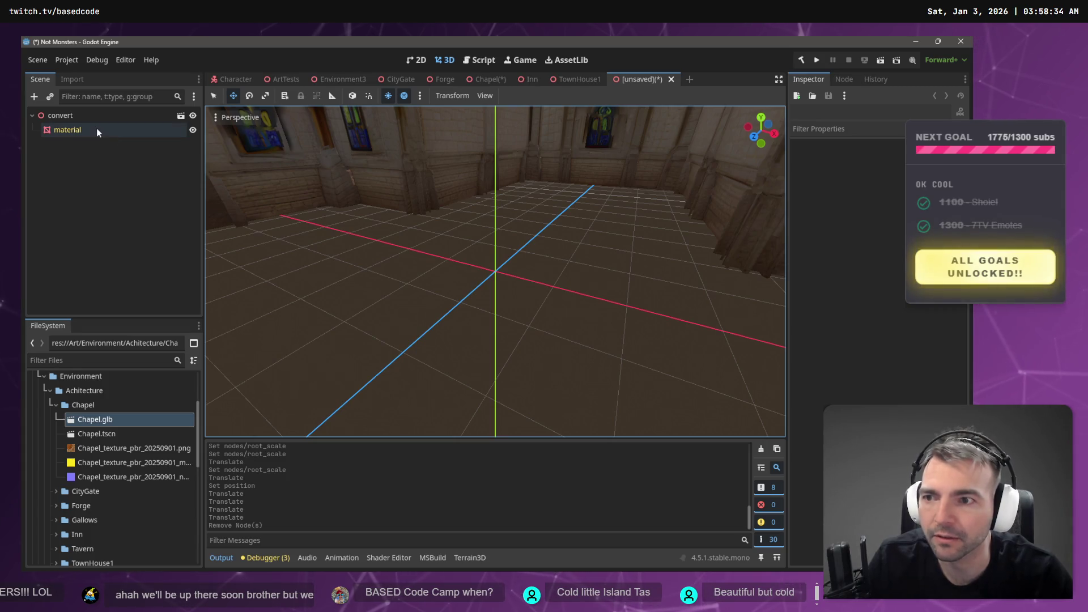
right_click(86, 177)
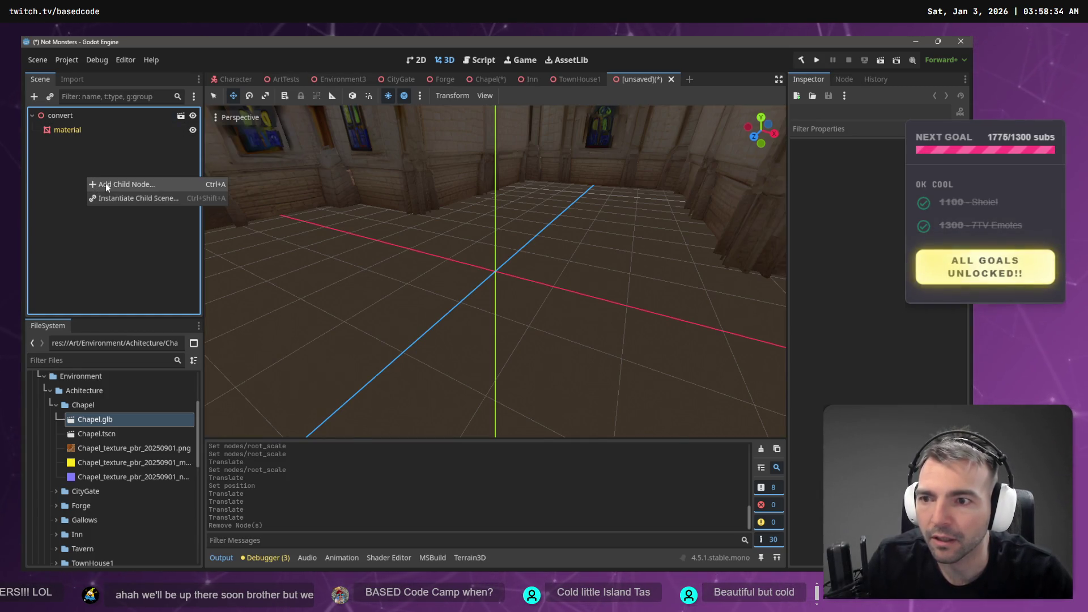
click(106, 184)
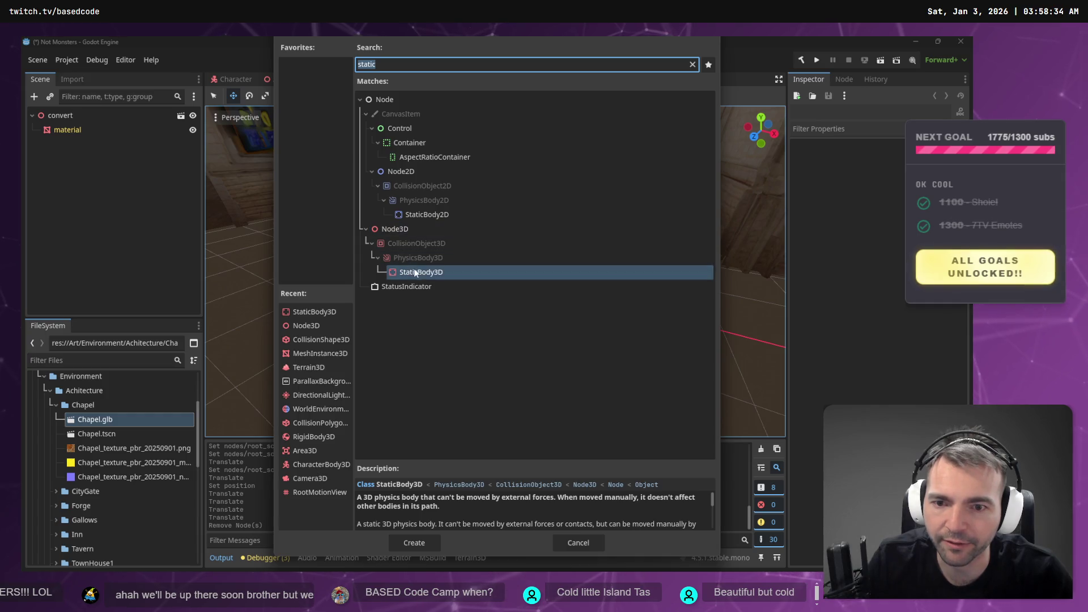
double_click(414, 271)
Build a sibling trimesh collision shape from the material mesh
click(80, 131)
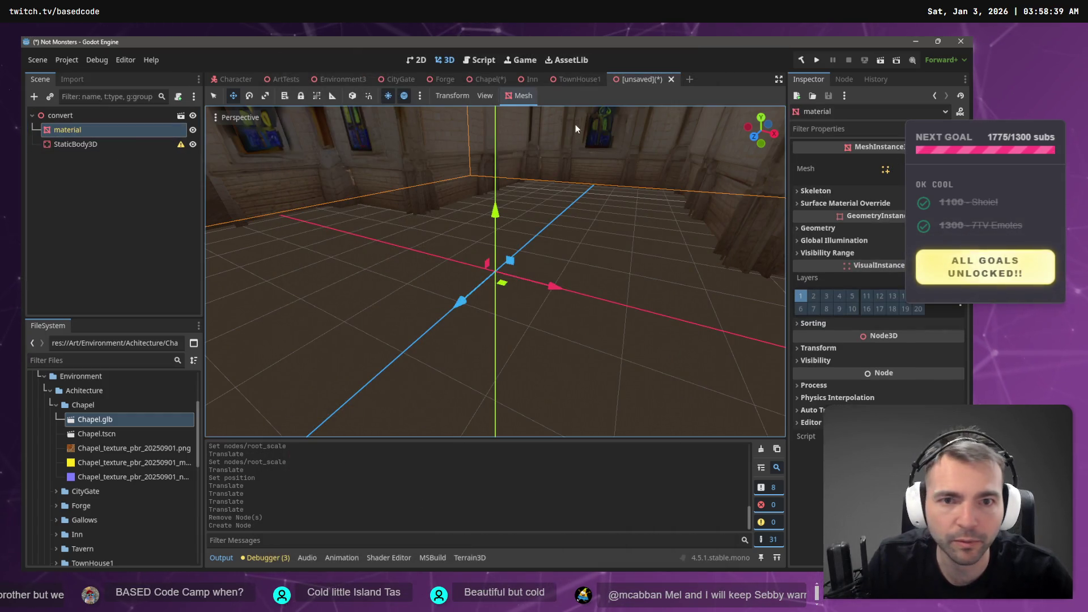
click(519, 95)
click(542, 113)
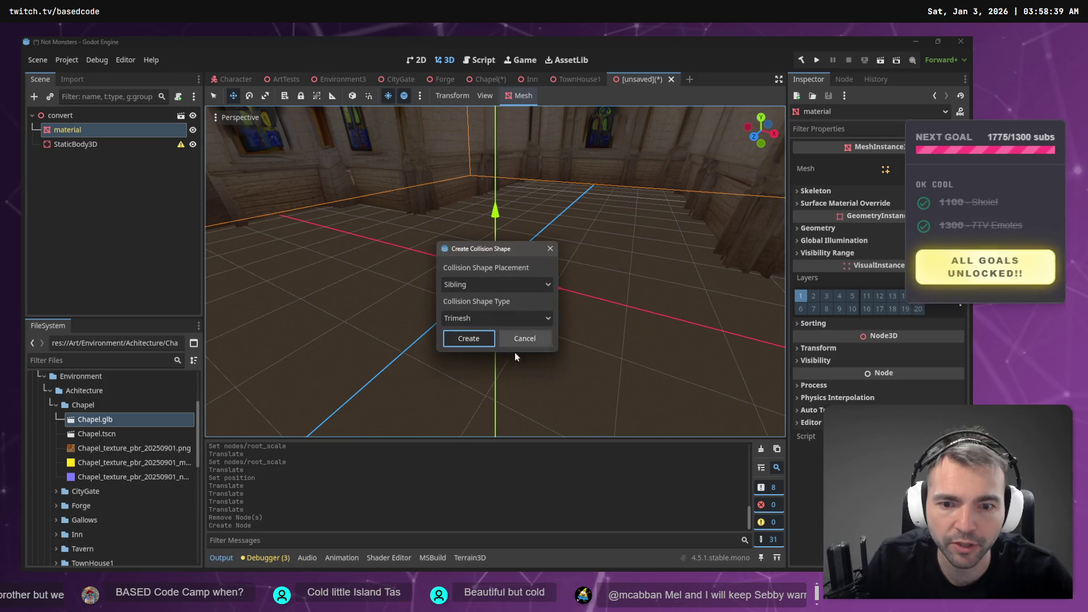
click(469, 339)
click(121, 185)
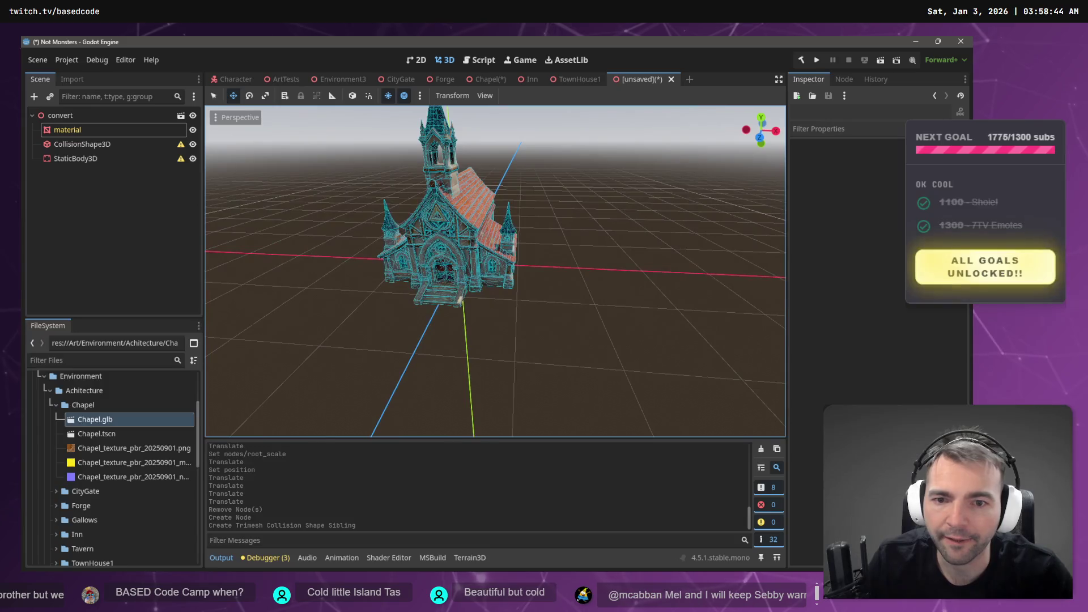
click(78, 117)
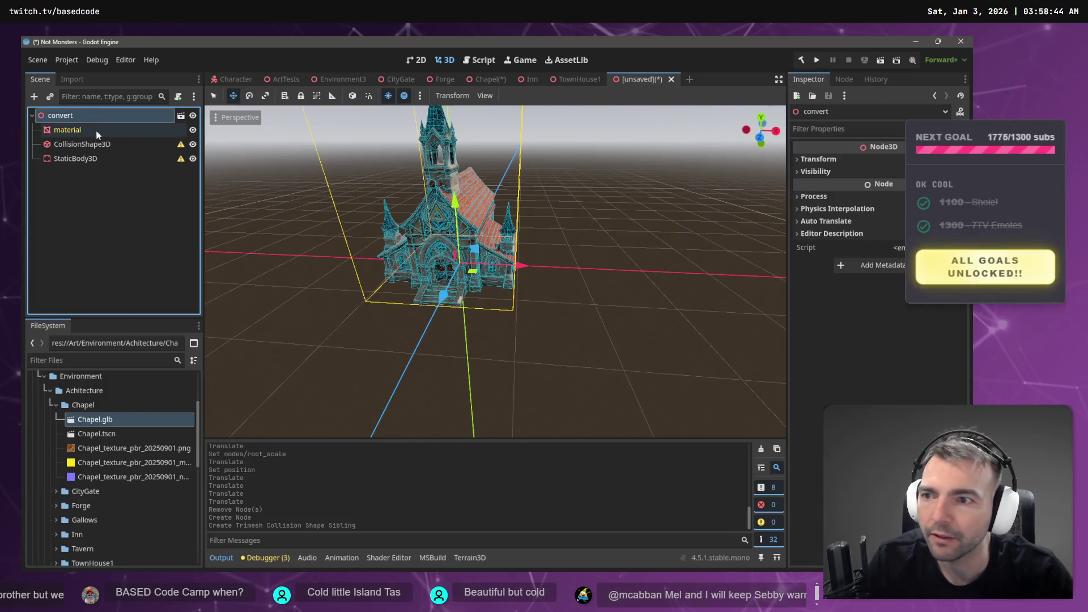
Attempt Save Scene As to Achitecture/Chapel/Chapel.tscn, which is refused while the old Chapel is open
key(ctrl+s)
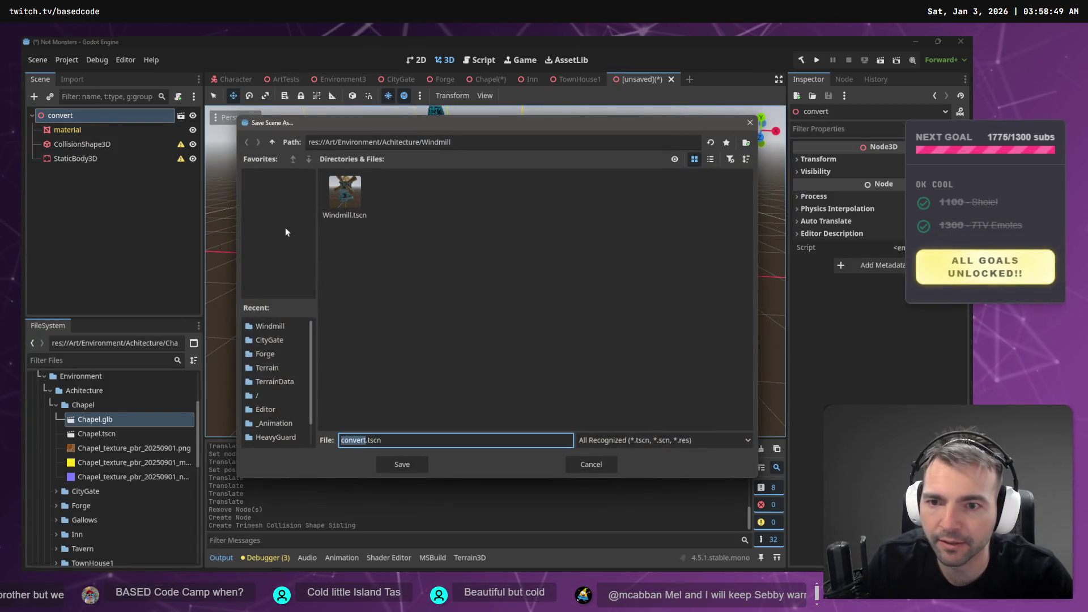
click(483, 147)
key(ctrl+BackSpace)
key(Return)
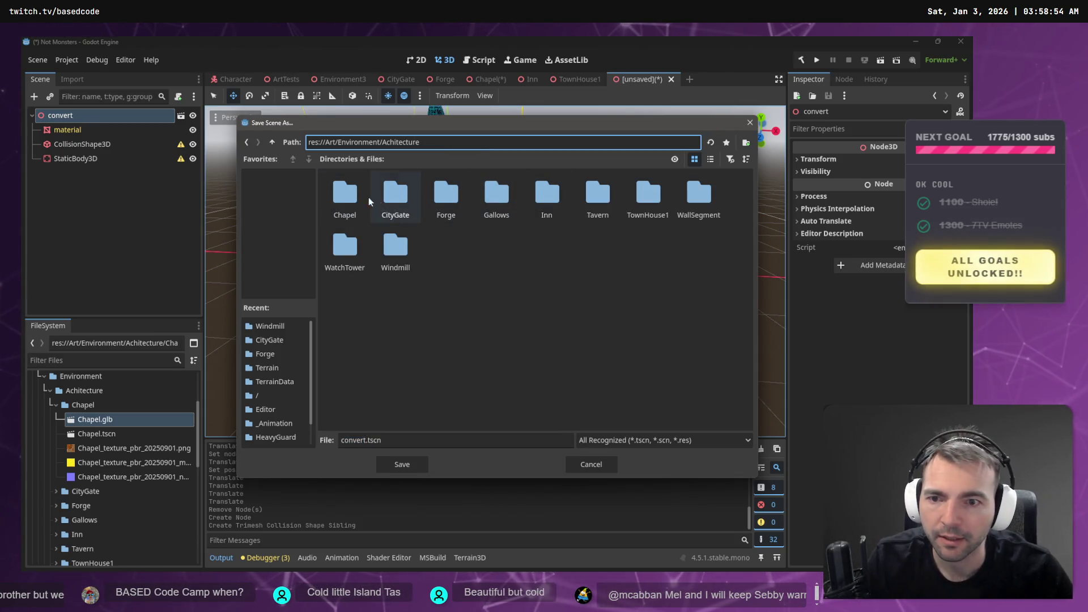
double_click(345, 195)
double_click(348, 197)
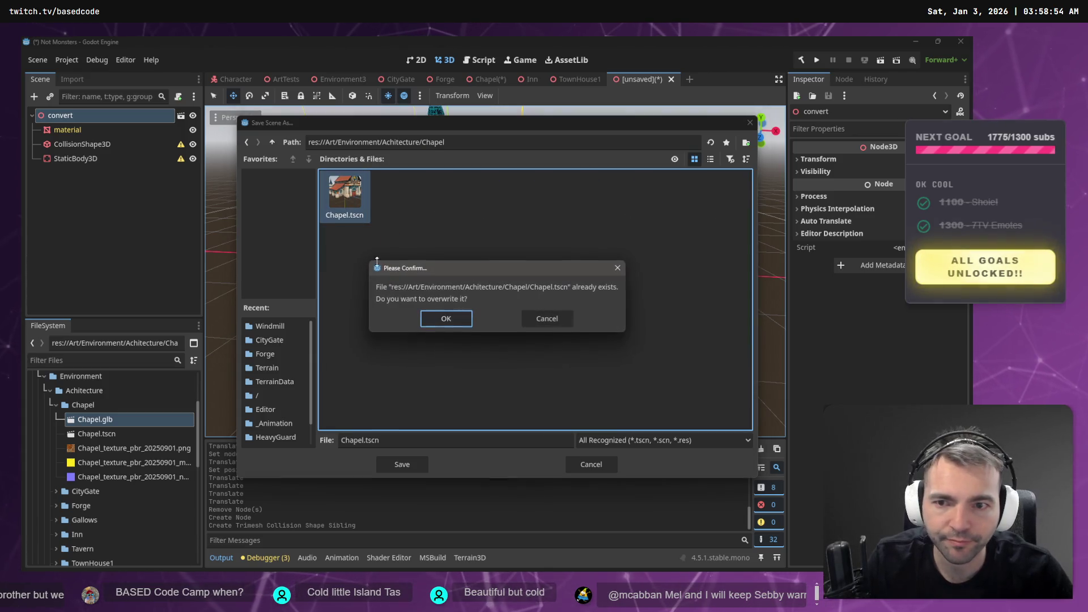
click(447, 320)
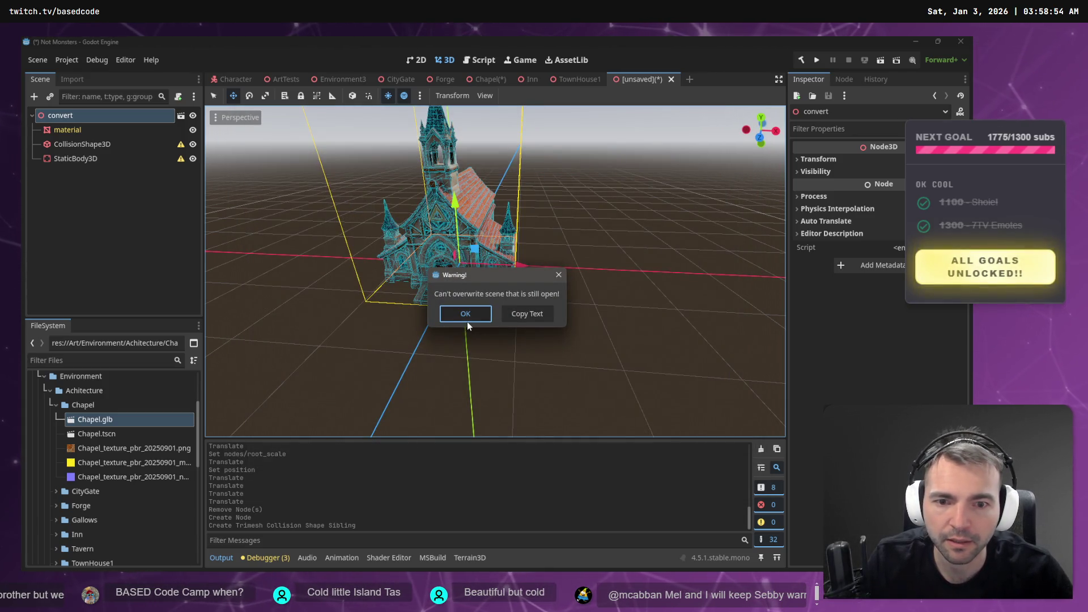
key(Return)
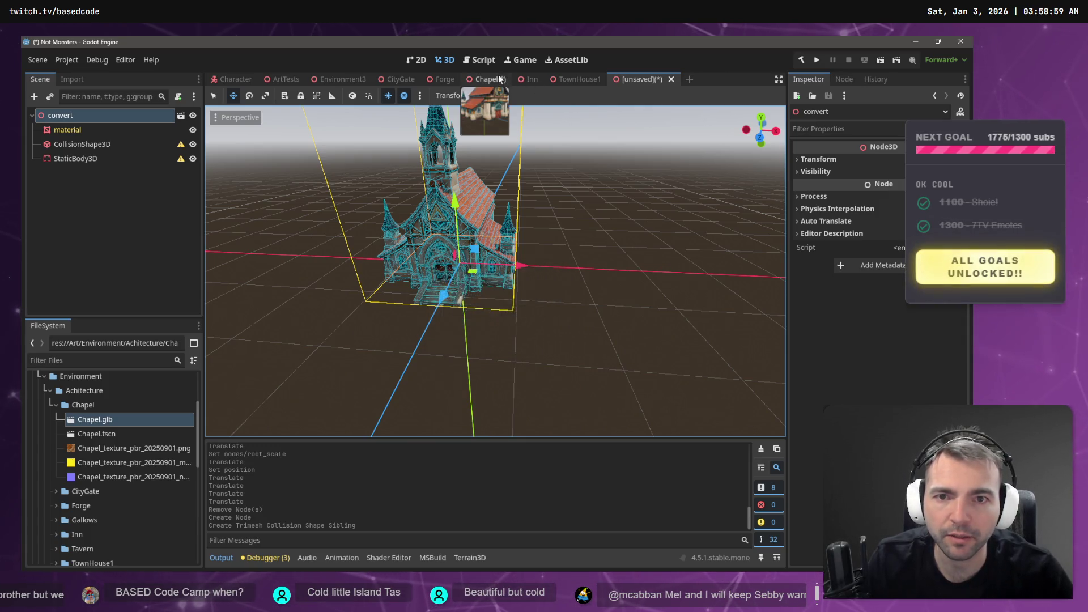
Close the old open Chapel scene, then save the new scene over Chapel.tscn
click(500, 81)
click(515, 80)
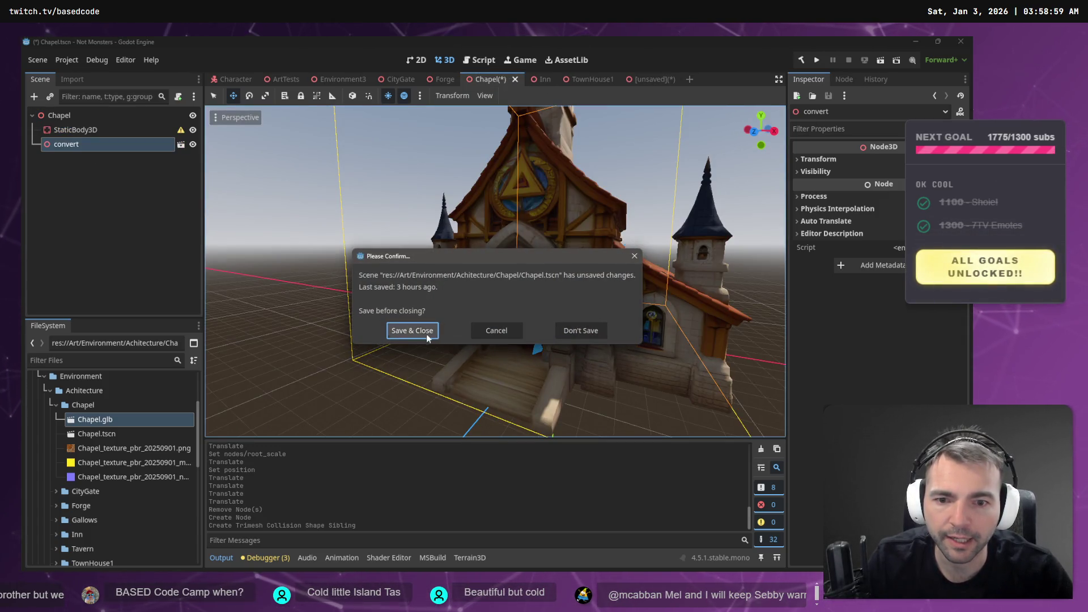
click(412, 331)
click(607, 79)
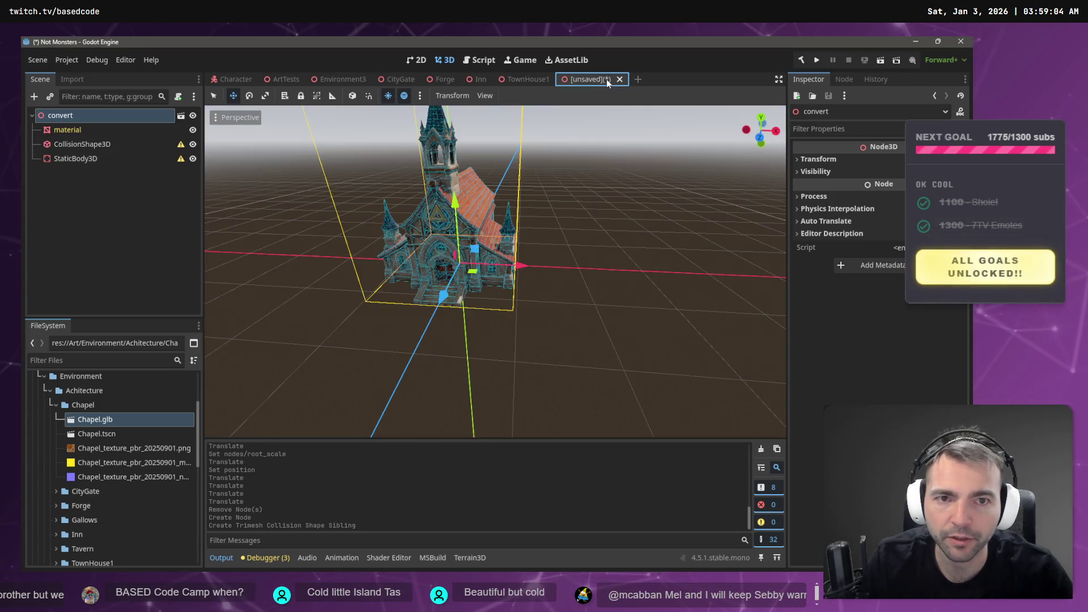
key(ctrl+s)
key(Return)
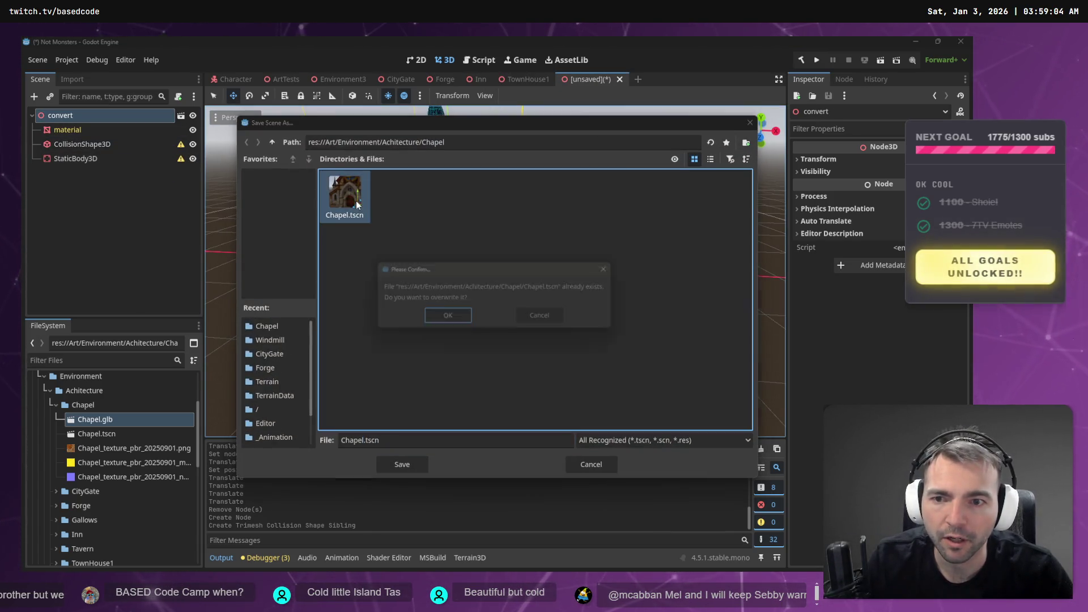
click(446, 319)
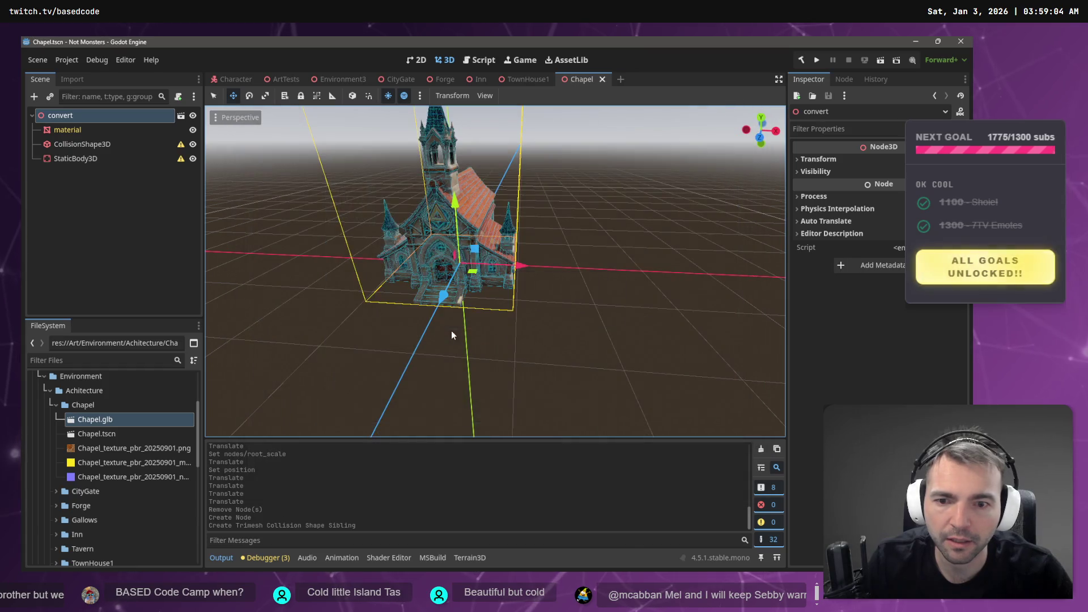
click(73, 145)
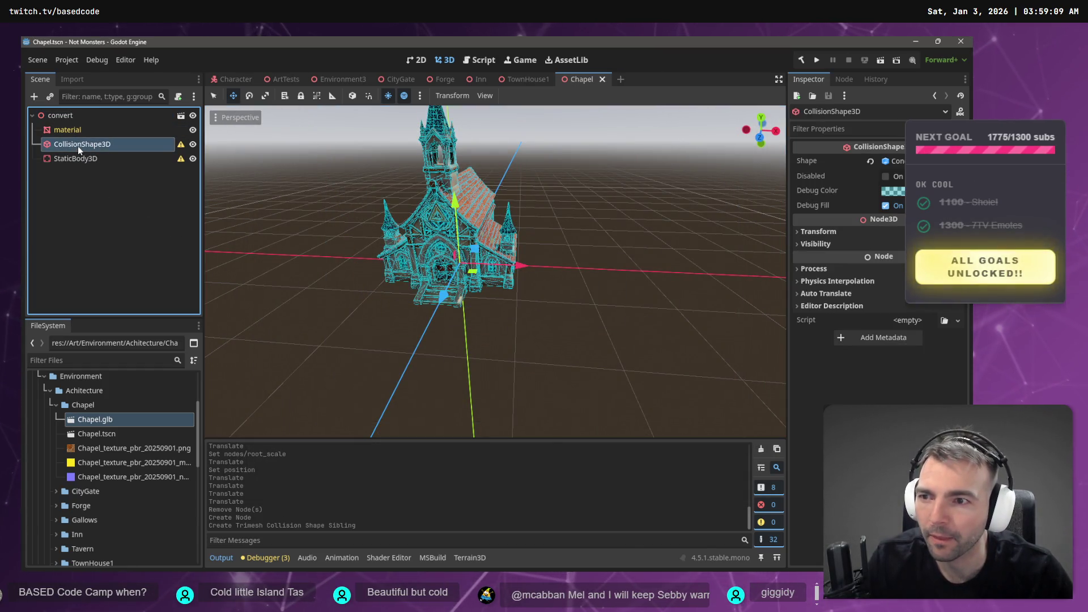
Reparent CollisionShape3D under StaticBody3D and save the Chapel scene
drag(77, 145, 86, 159)
click(95, 185)
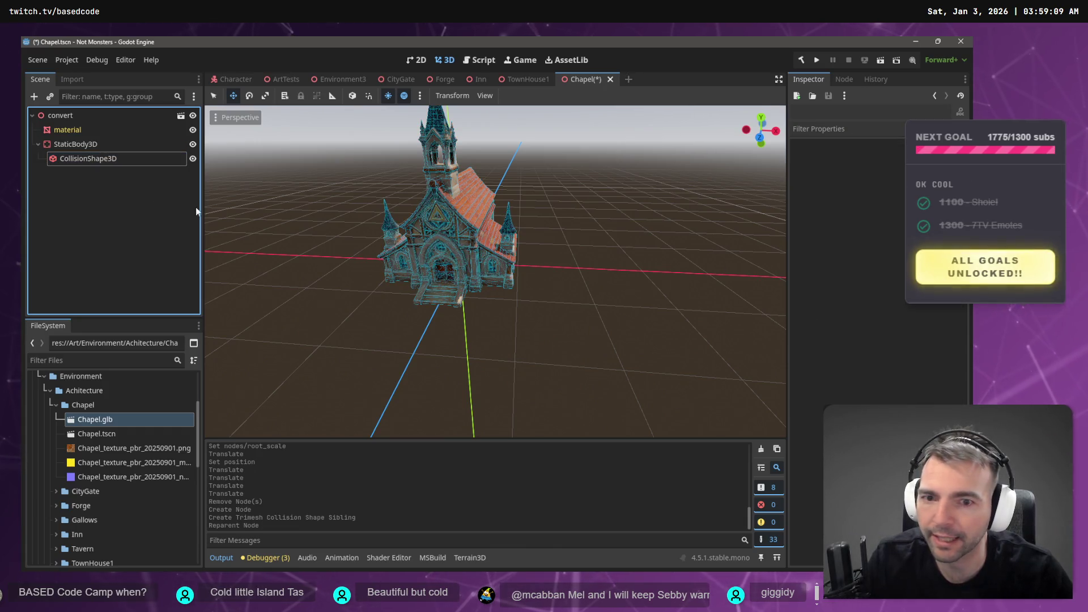
key(ctrl+s)
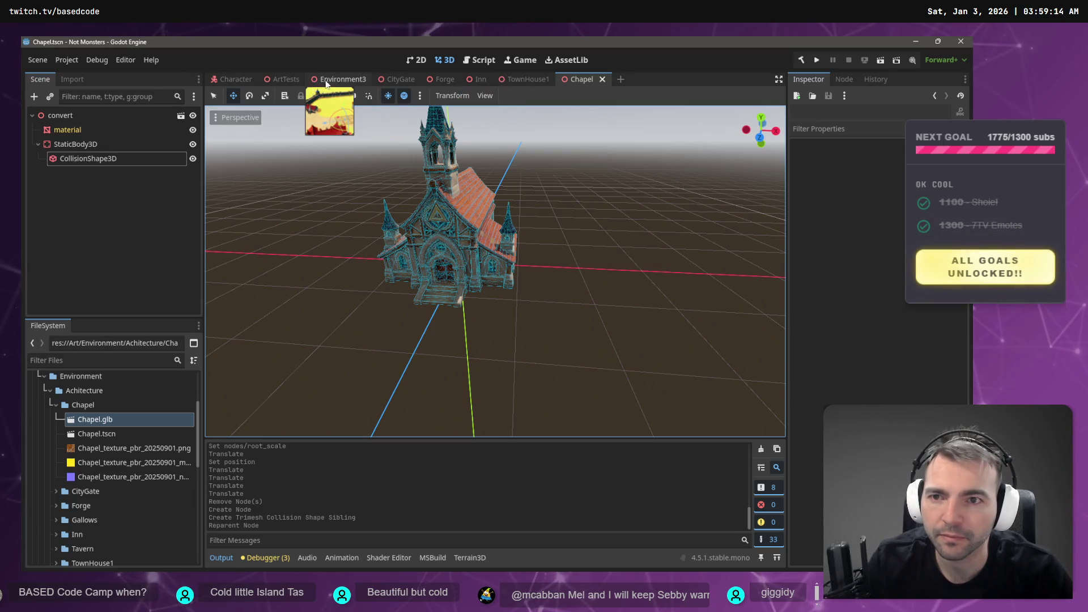
click(274, 80)
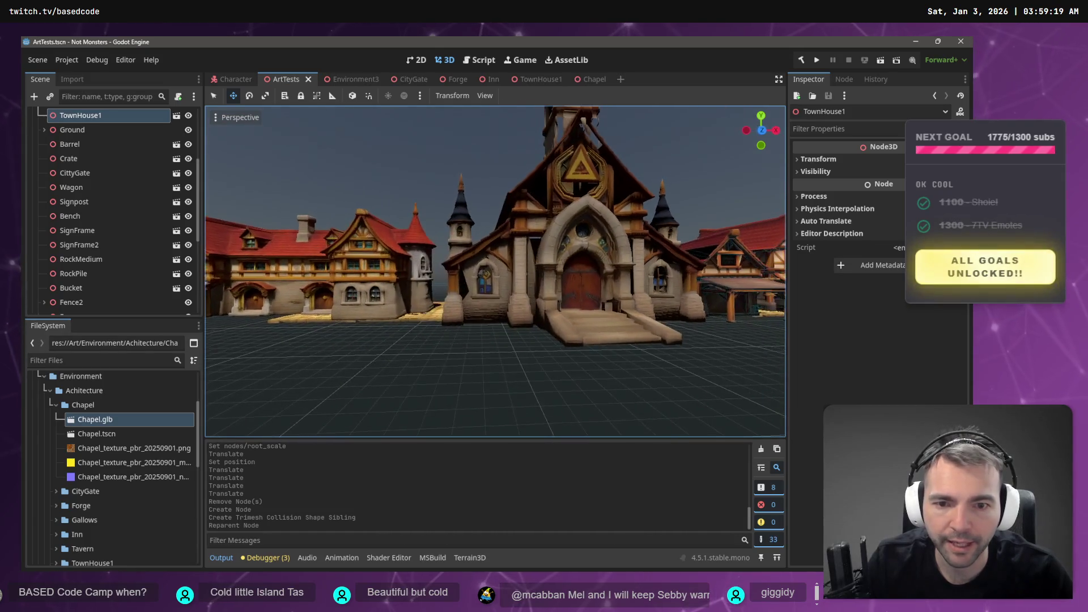
Replace ArtTests' old Chapel node with a new Chapel.tscn instance, frame it, and reopen Chapel.tscn
click(491, 255)
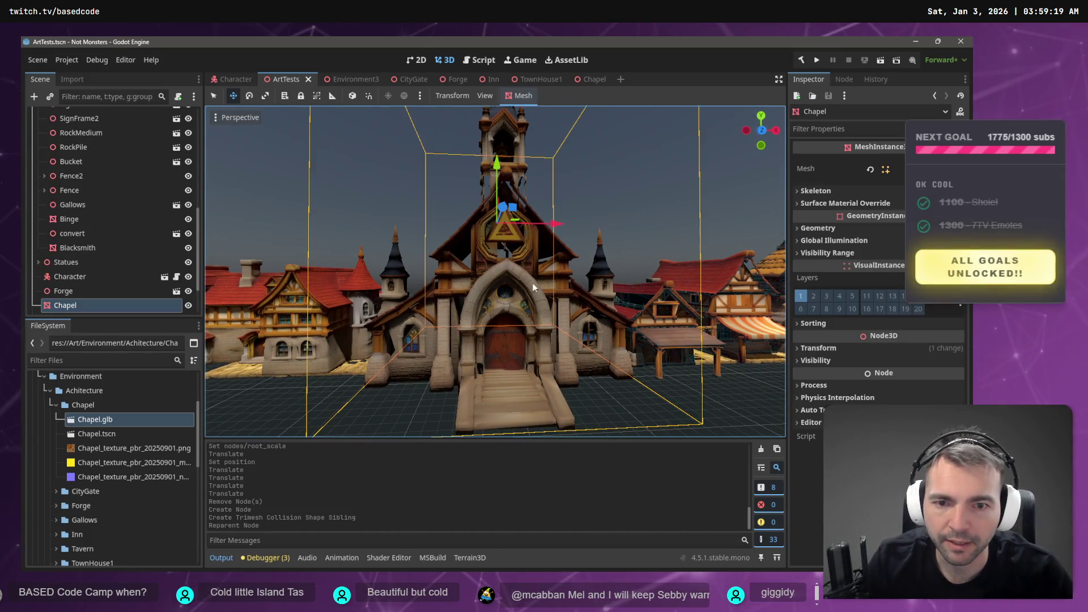
key(Delete)
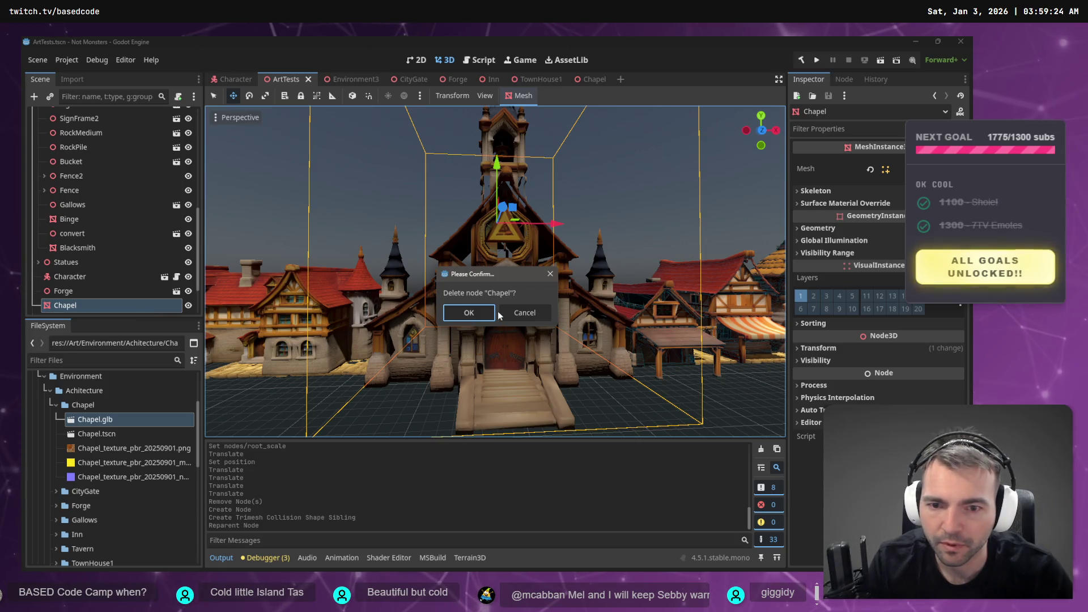
click(483, 312)
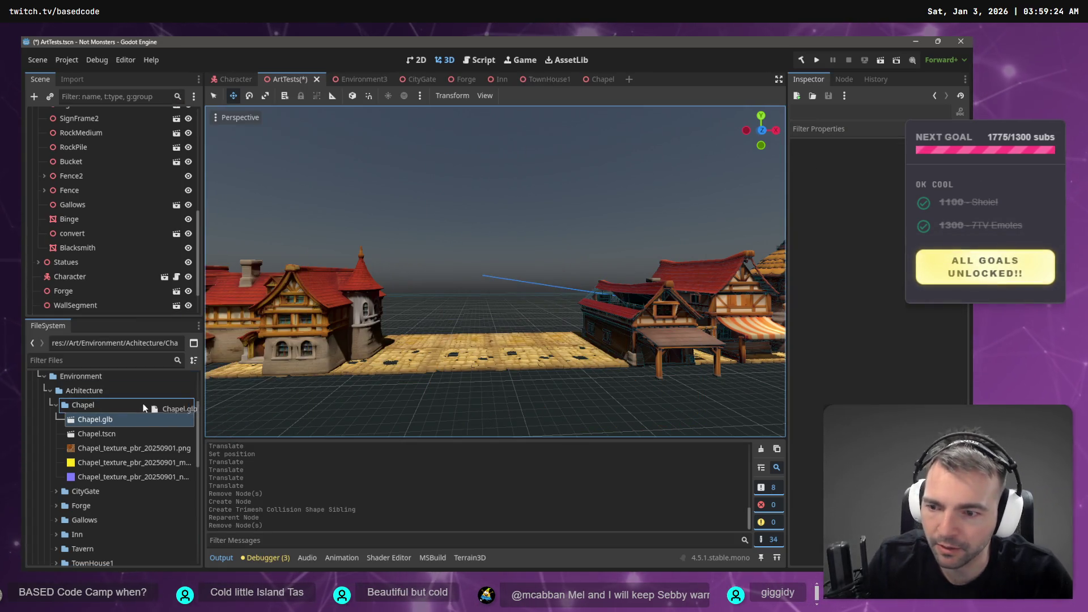
mouse_move(97, 434)
mouse_down()
mouse_move(514, 344)
mouse_move(425, 355)
mouse_move(499, 355)
mouse_up()
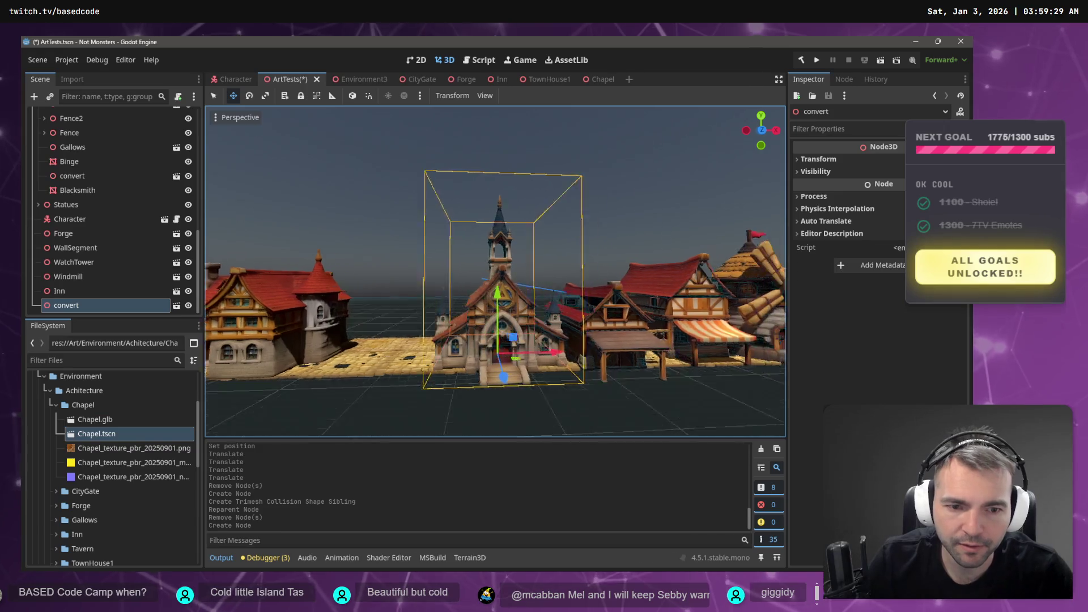
key(f)
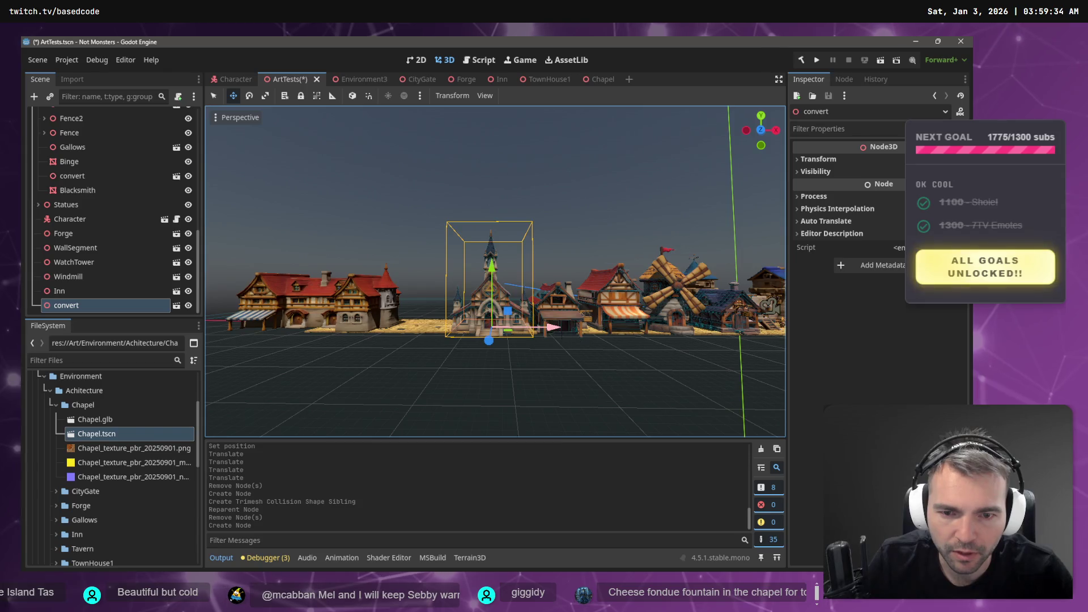
scroll(559, 336, up, 5)
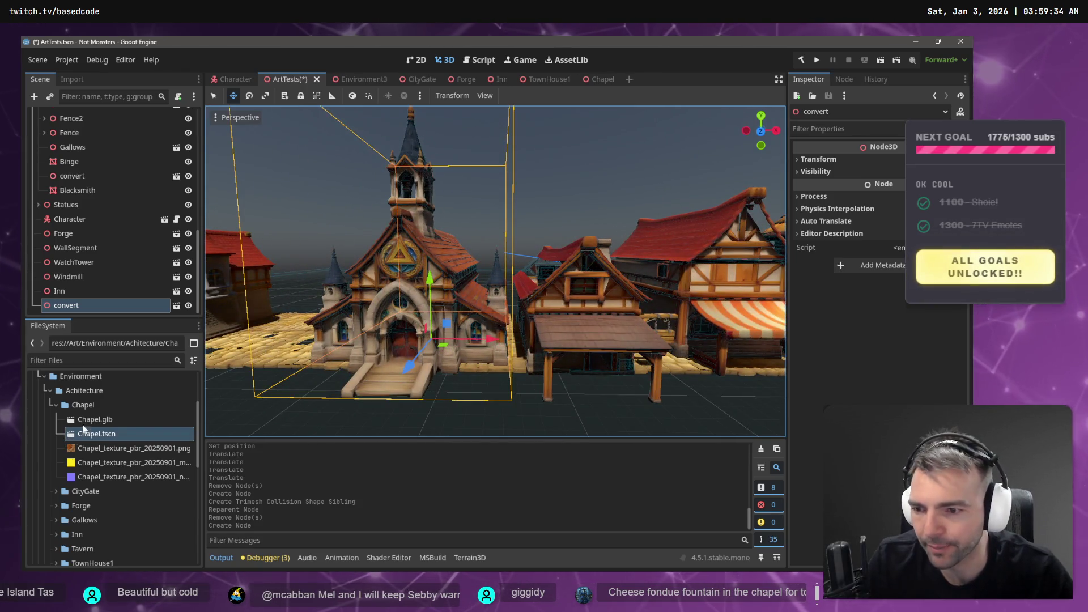
double_click(85, 433)
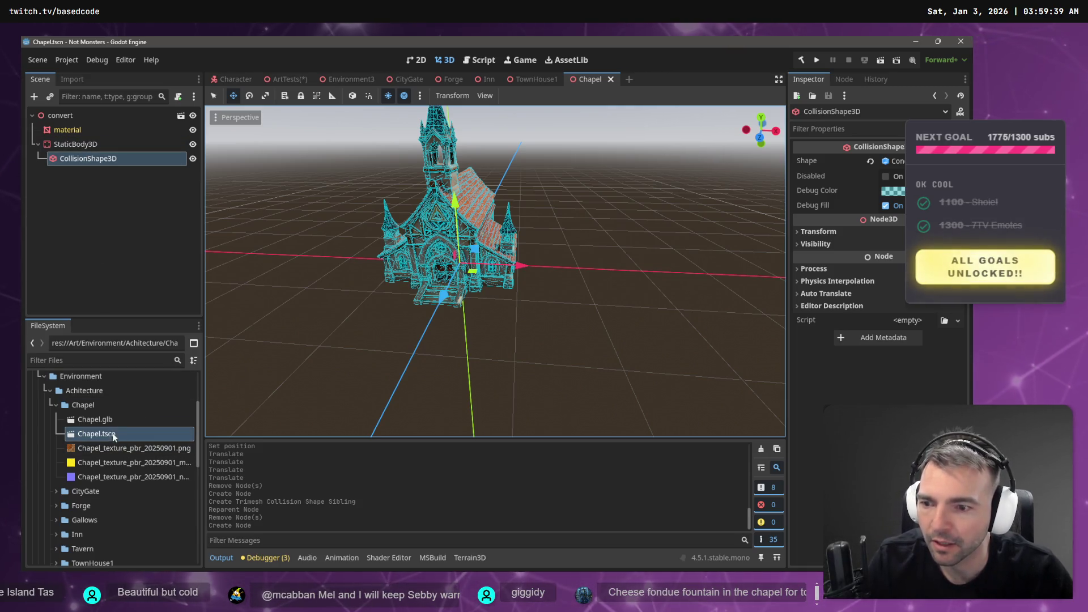
Show the Import settings of Chapel.glb from the FileSystem dock
click(107, 419)
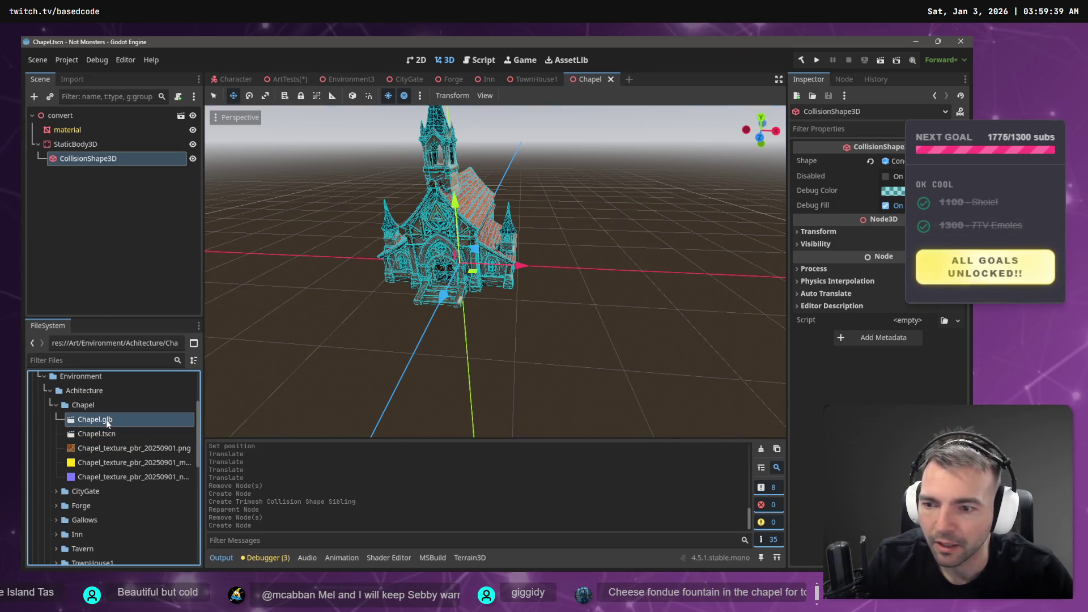
click(72, 80)
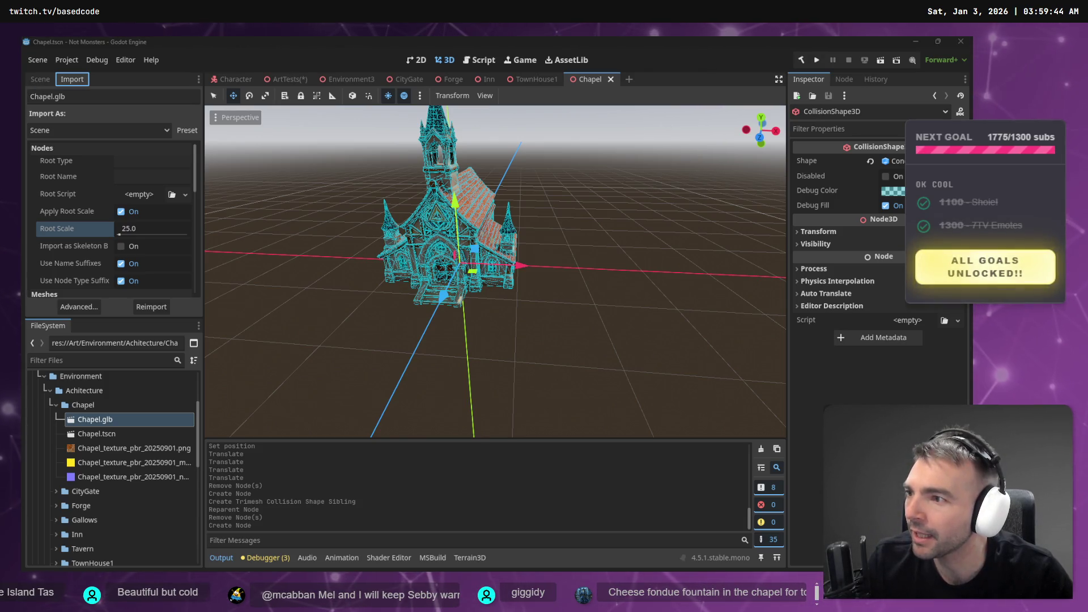
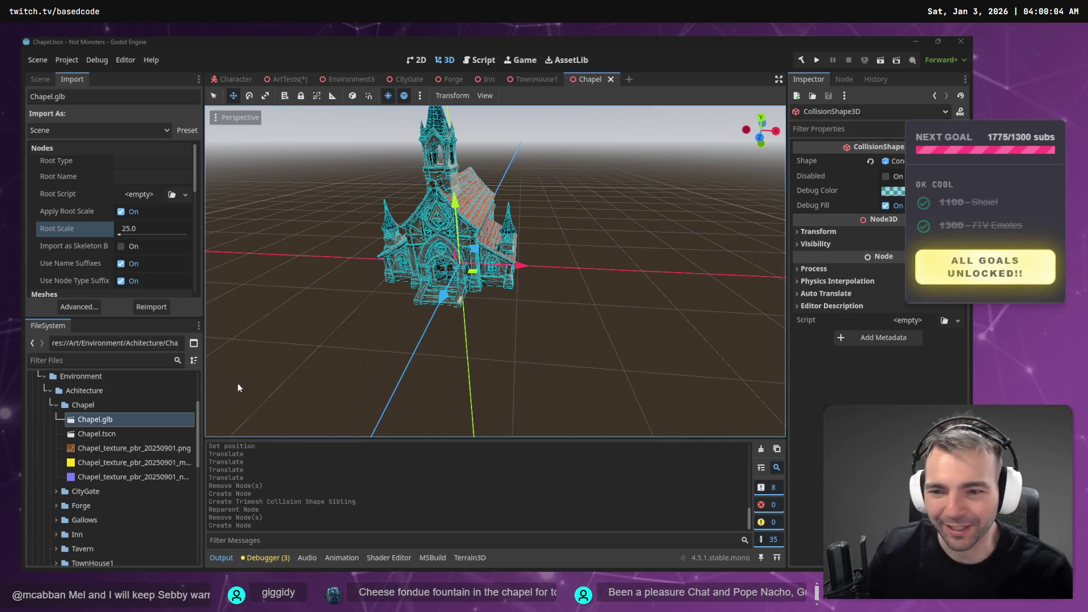
Reimport Chapel.glb at Root Scale 30.0, save the Chapel scene, and go to ArtTests
click(142, 229)
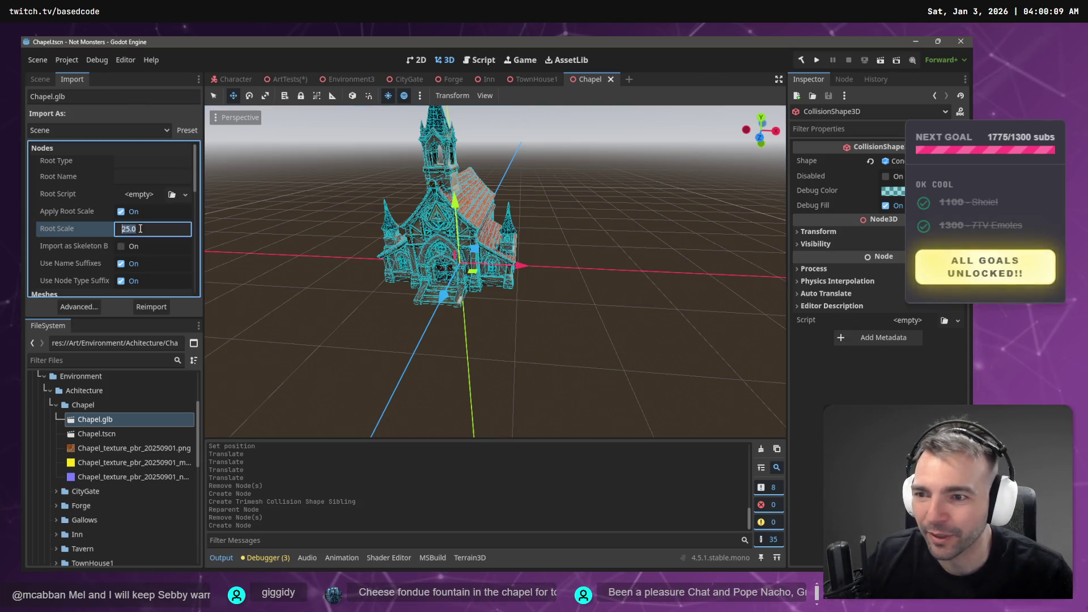
text(30)
key(Return)
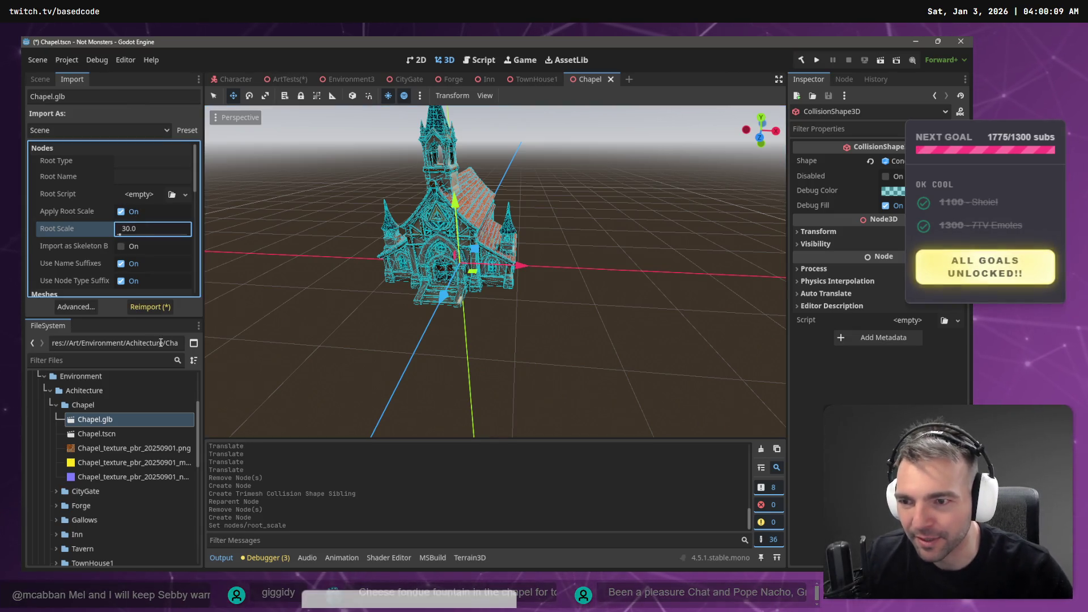
click(150, 306)
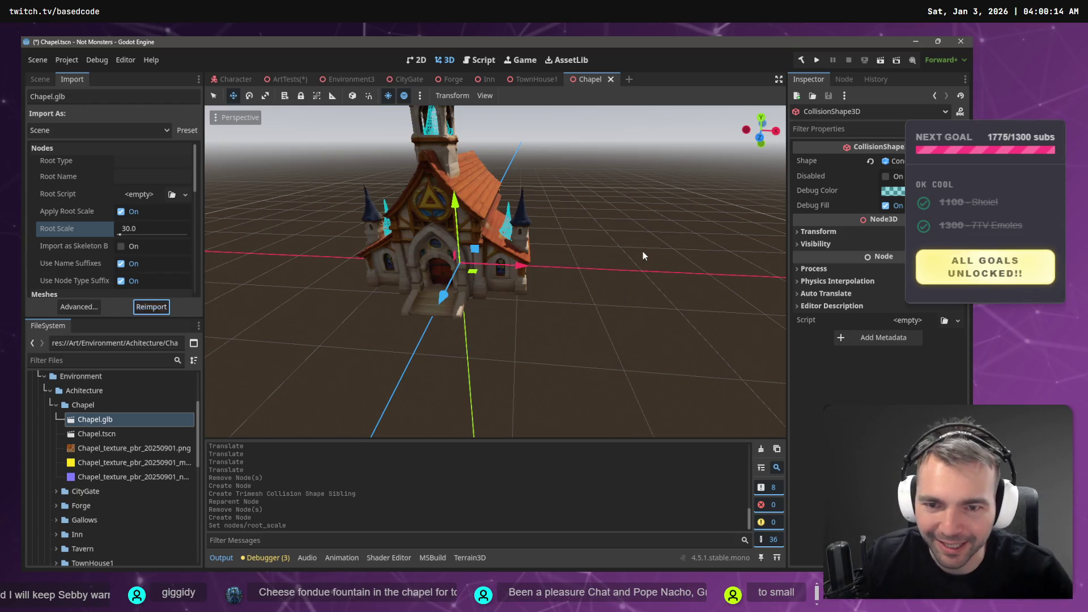
key(ctrl+s)
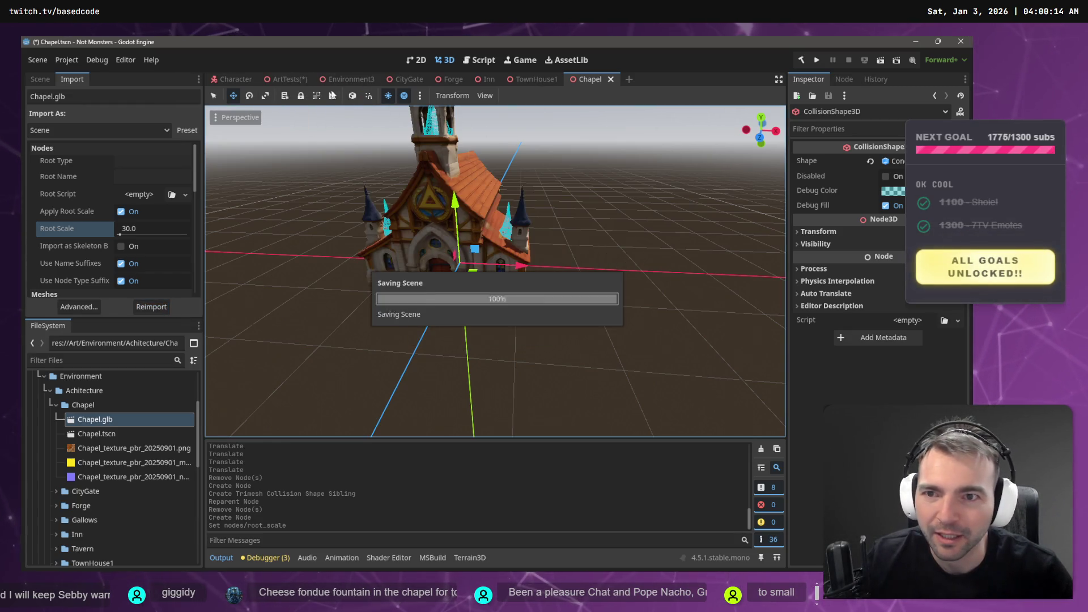
click(287, 84)
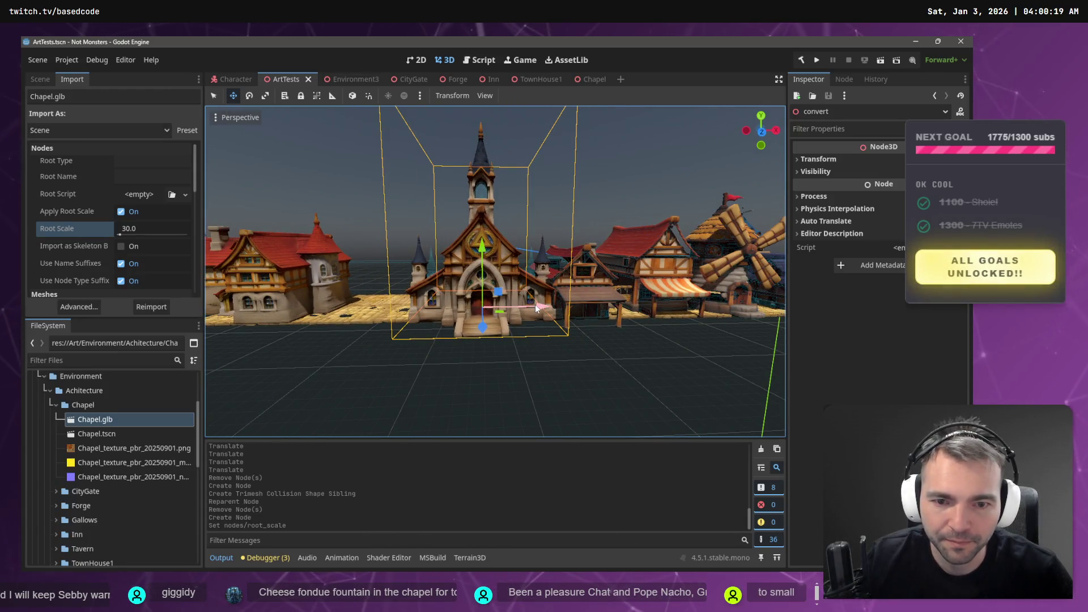
Nudge the chapel left along X and reimport it at root scale 32.0
drag(535, 305, 511, 301)
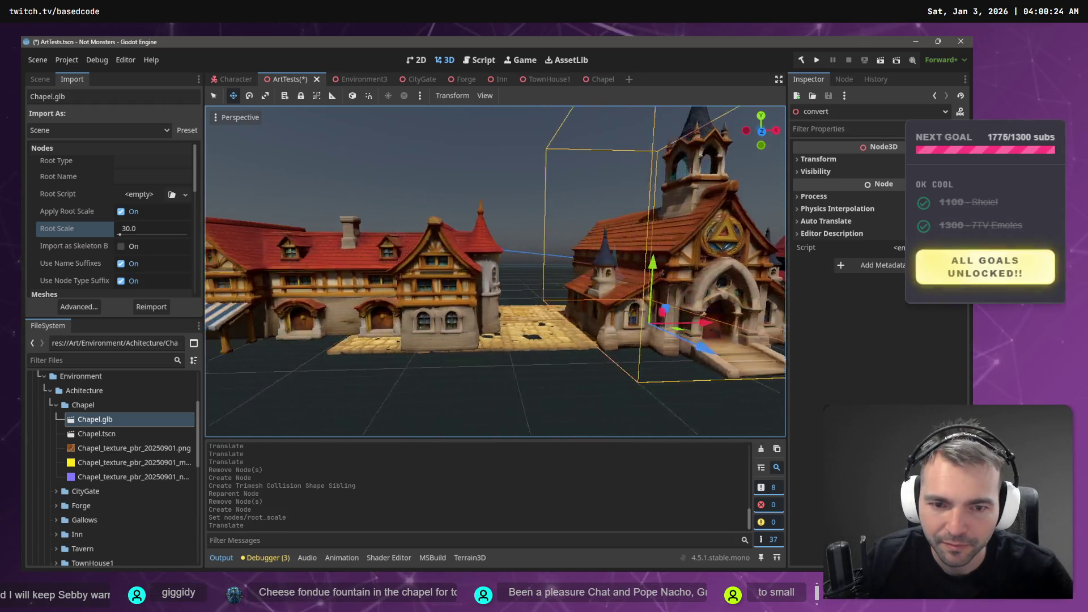
scroll(650, 288, down, 5)
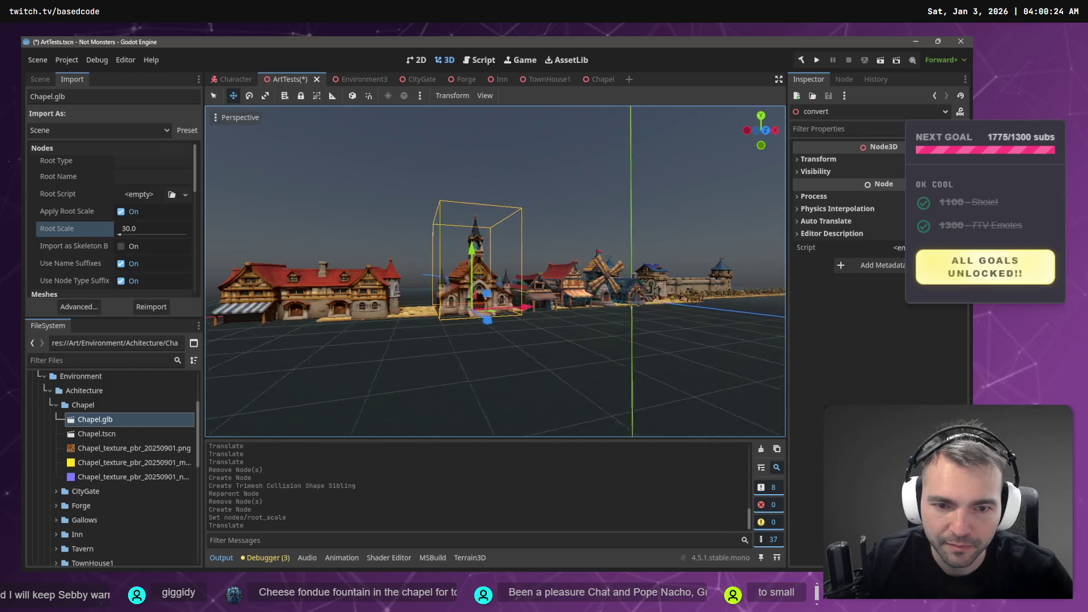
scroll(650, 288, up, 5)
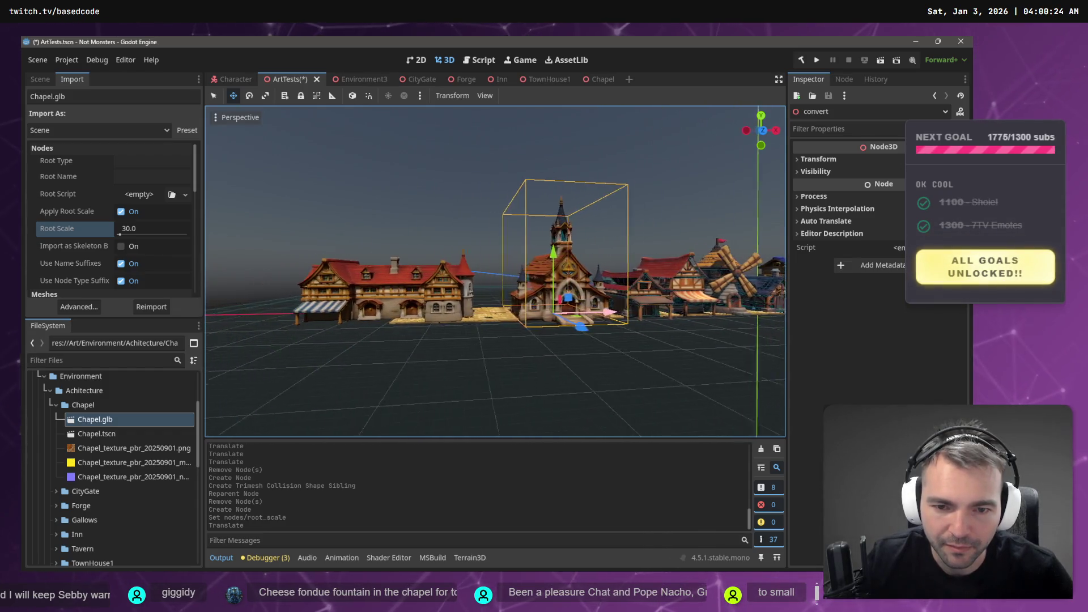
key(w)
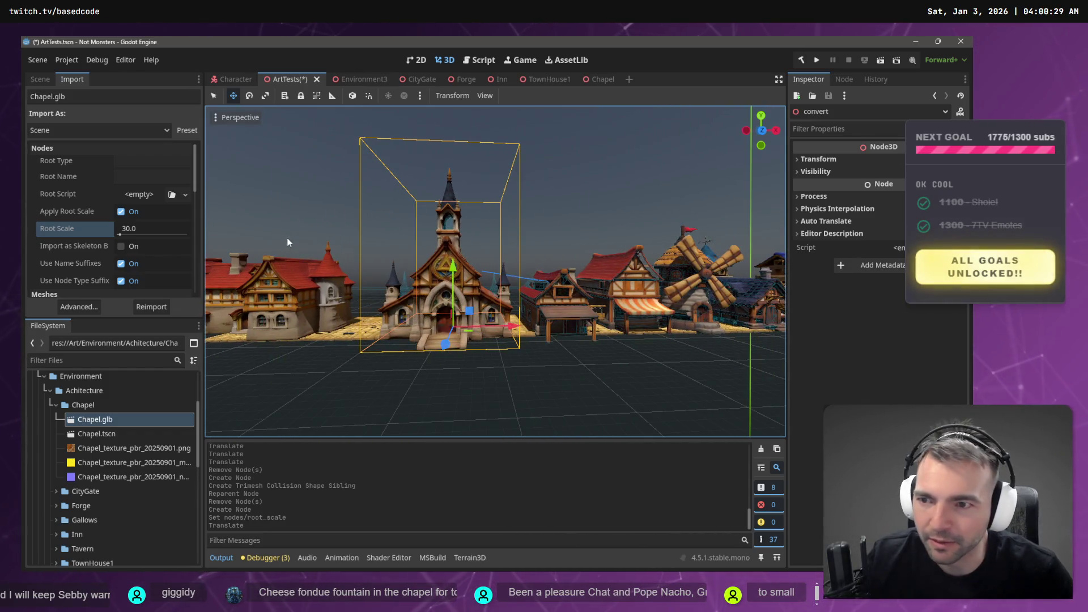
click(122, 228)
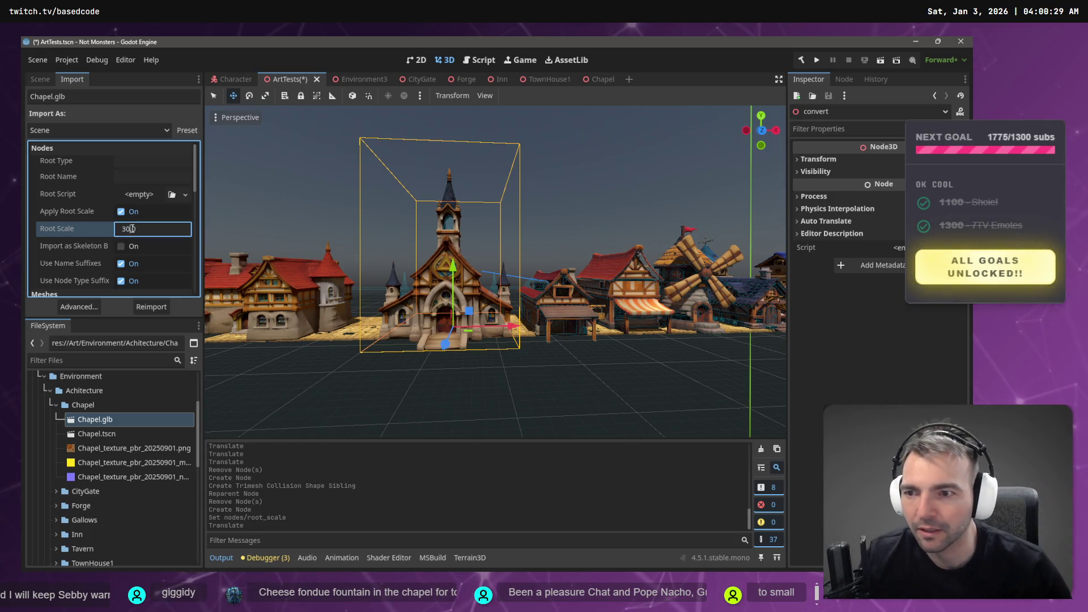
text(32)
click(147, 305)
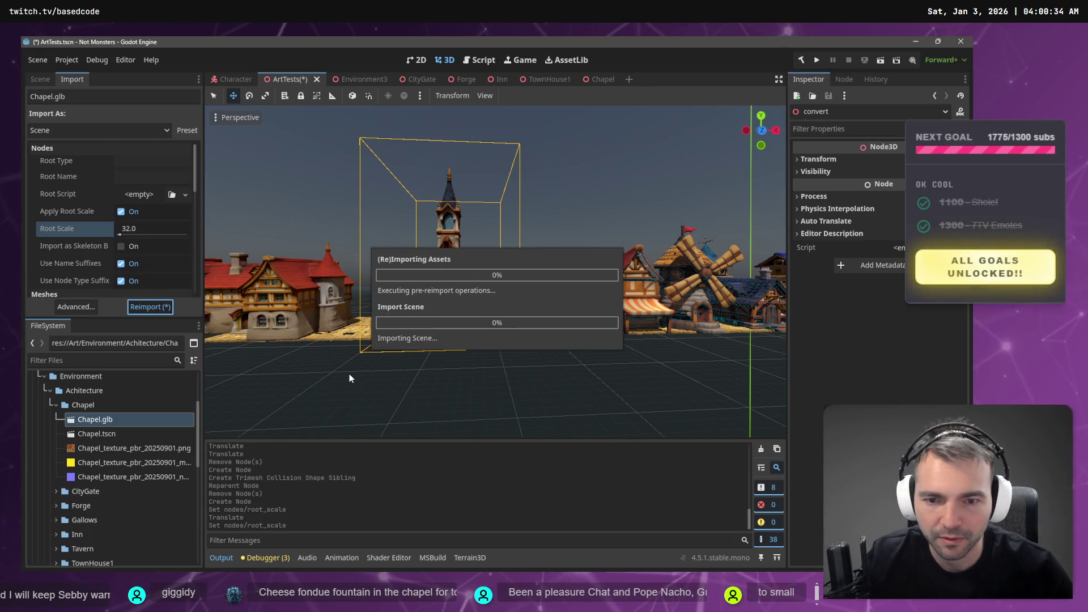
Shift the chapel right along X and reimport it at root scale 33.0
mouse_move(502, 335)
mouse_down()
mouse_move(478, 335)
mouse_move(521, 328)
mouse_up()
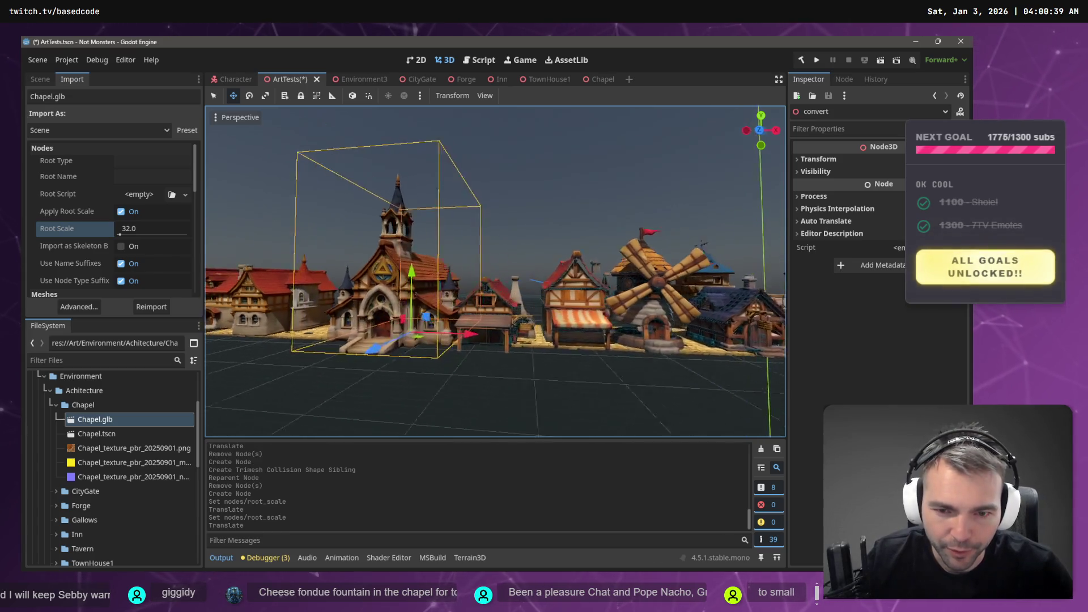
key(w)
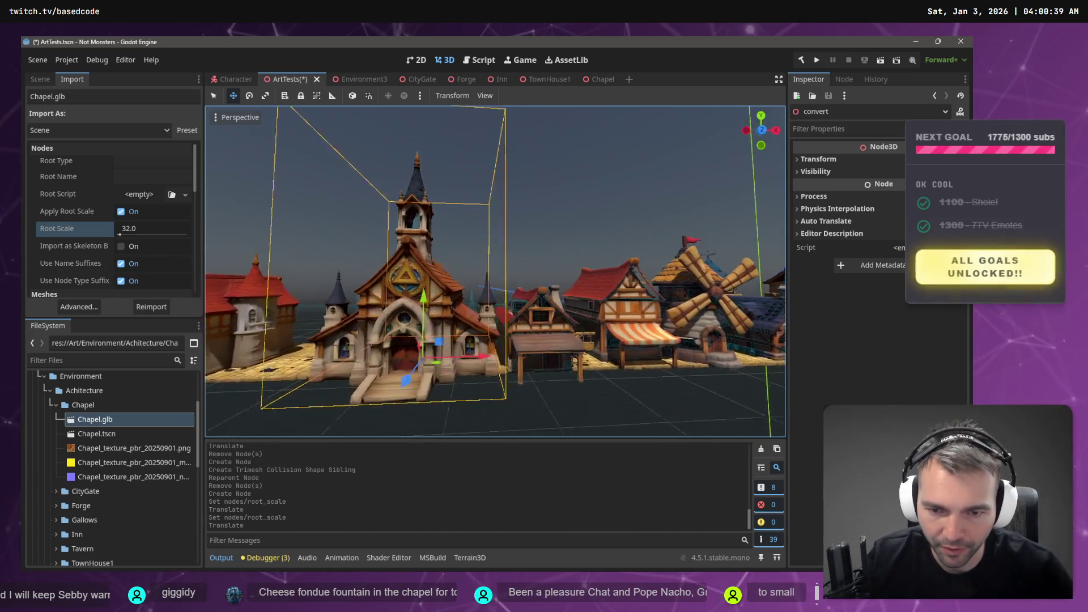
key(w)
click(128, 229)
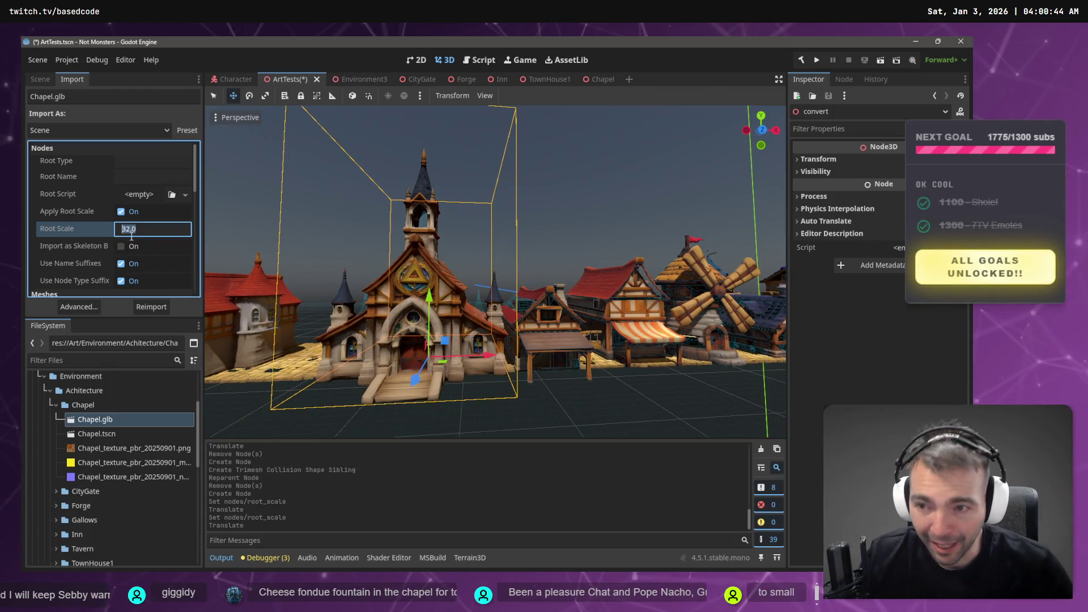
text(33)
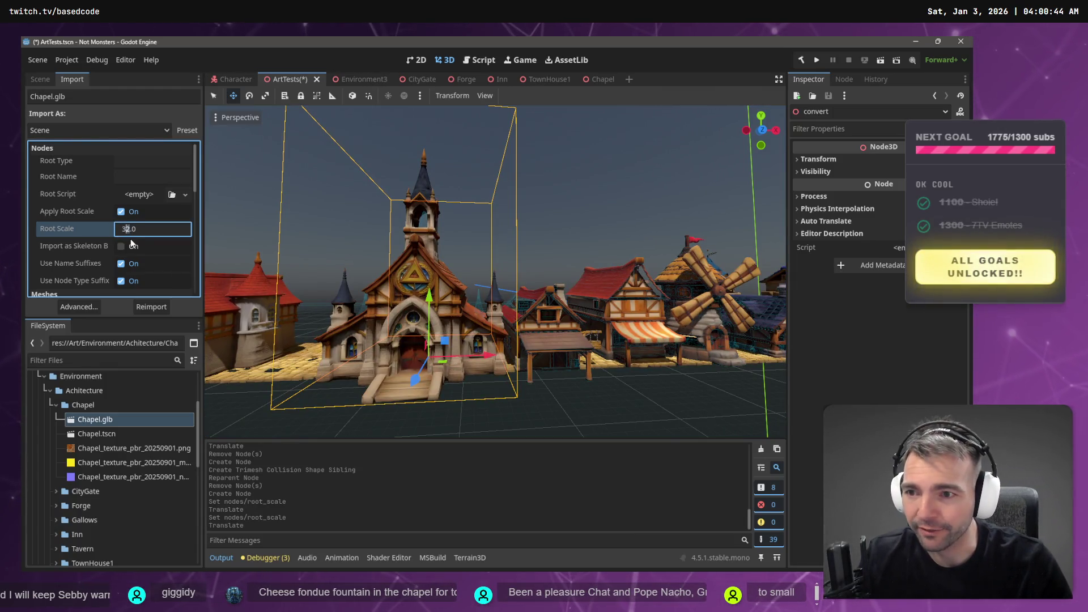
key(Return)
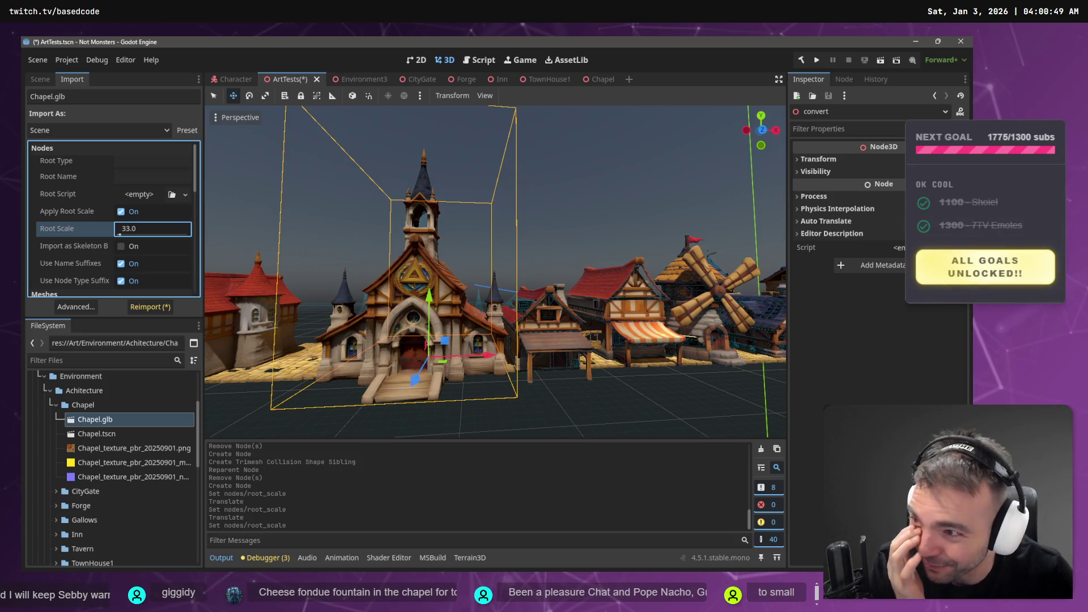
click(145, 307)
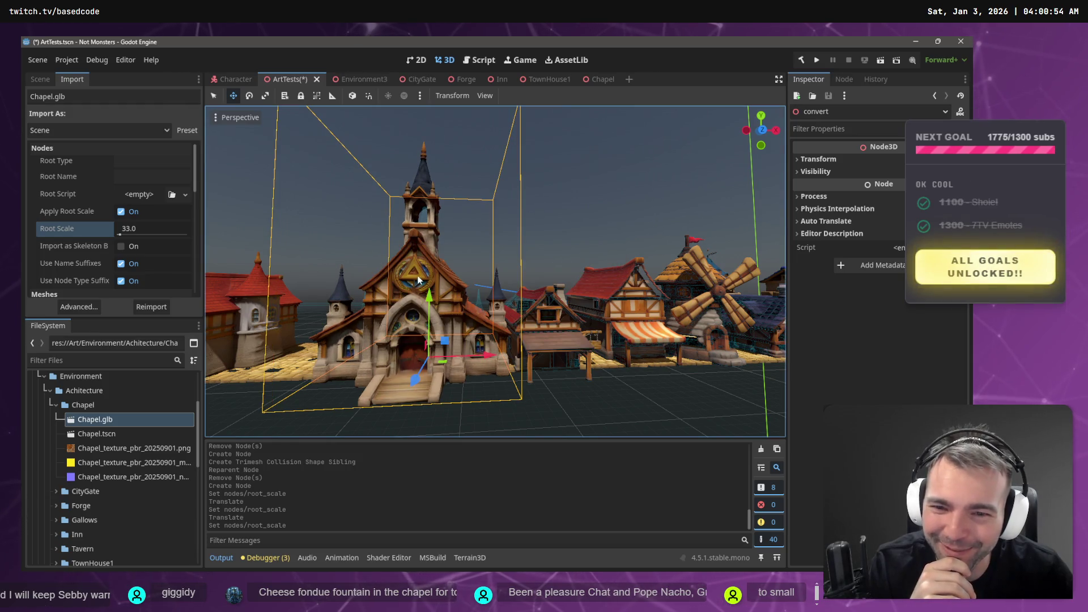
Lower the chapel slightly on Y, shift it left, and save the ArtTests scene
drag(430, 295, 433, 297)
mouse_move(492, 359)
mouse_down()
mouse_move(474, 354)
mouse_move(487, 357)
mouse_up()
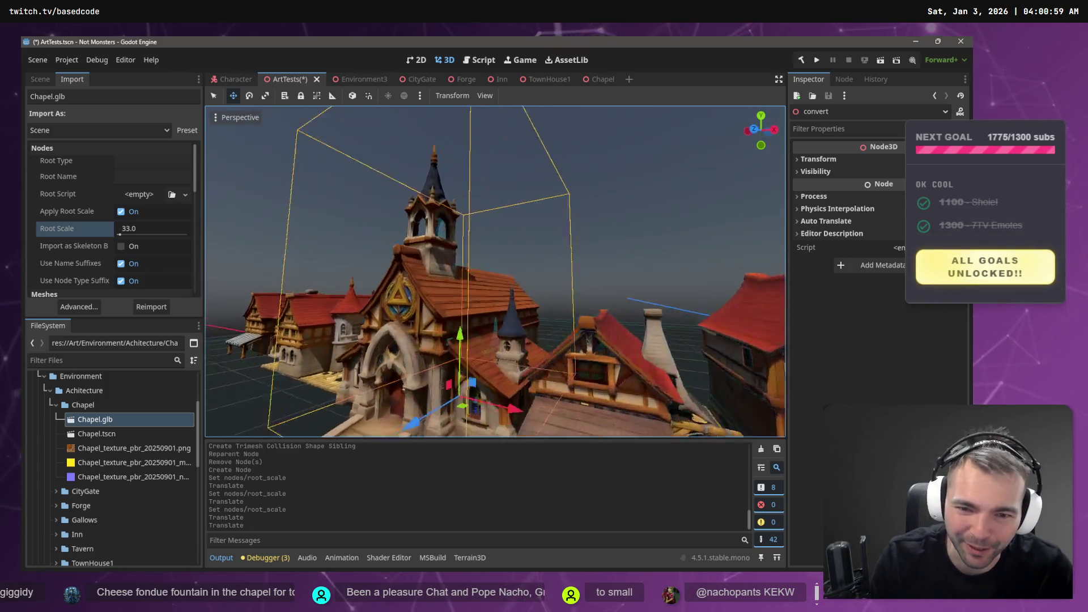
scroll(496, 270, down, 5)
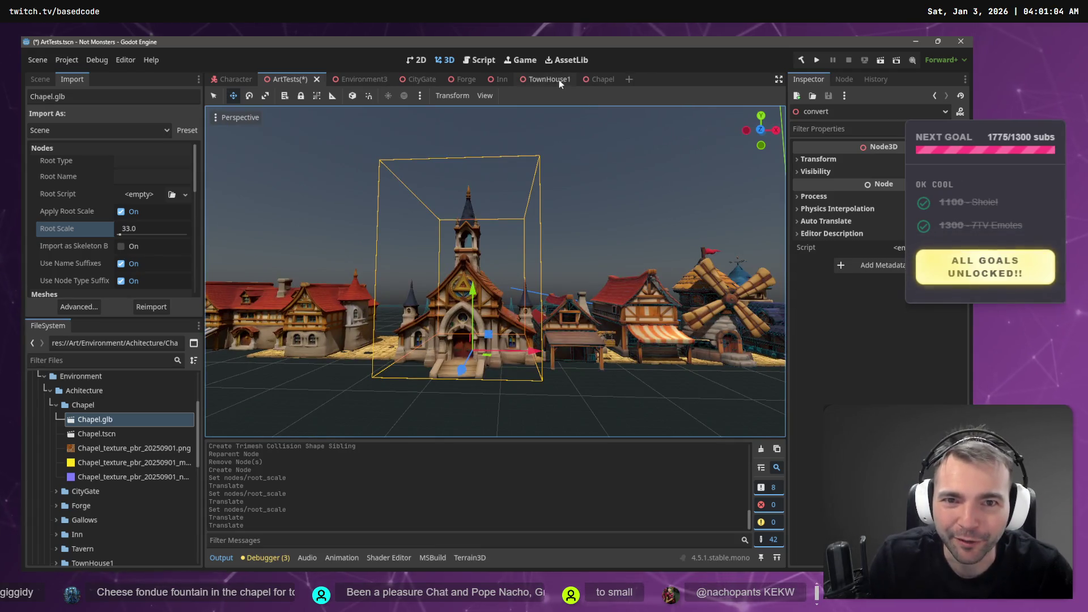
click(364, 79)
click(287, 79)
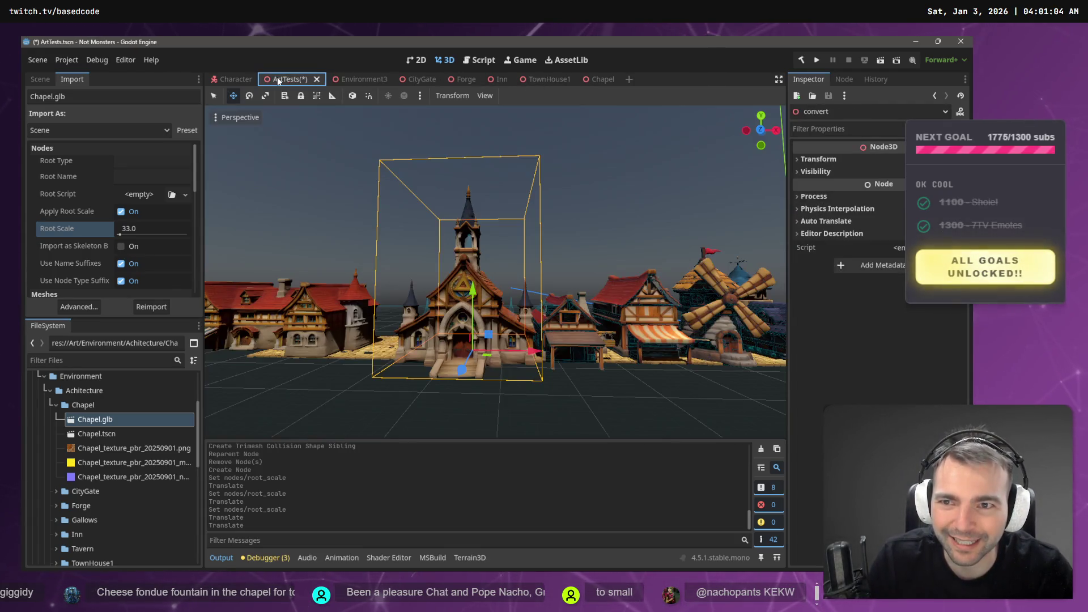
key(ctrl+s)
Open Environment3 and fly the viewport camera over the street until it faces the chapel front
click(352, 80)
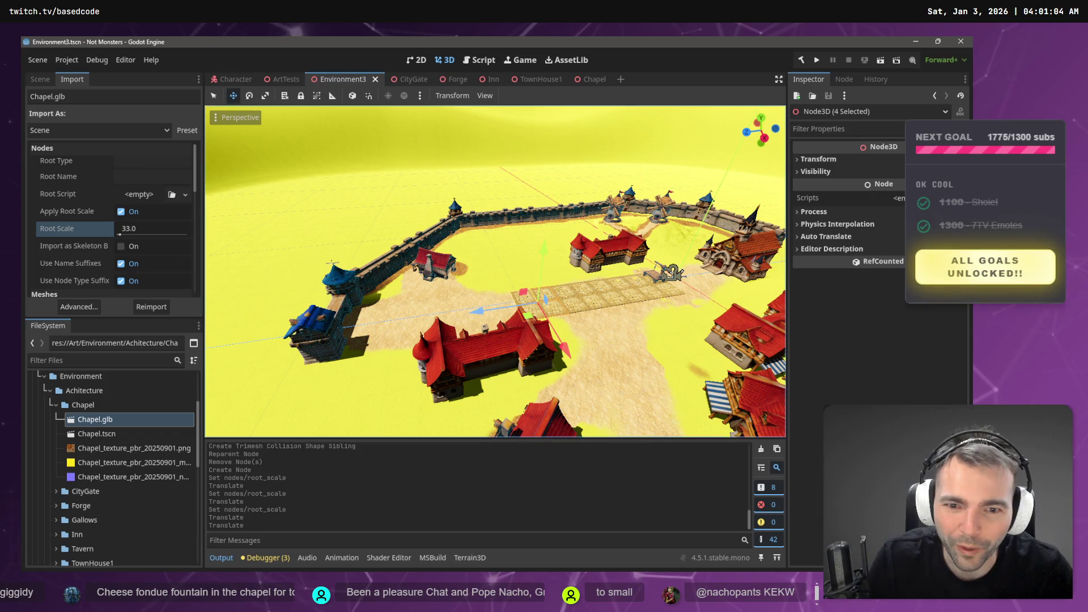
key(w)
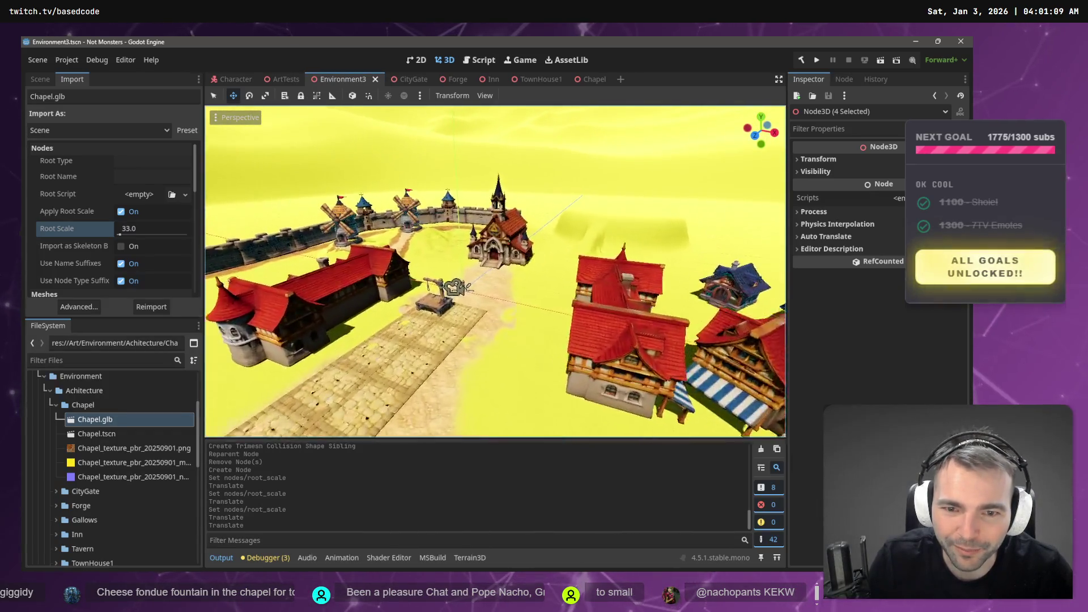
key(s)
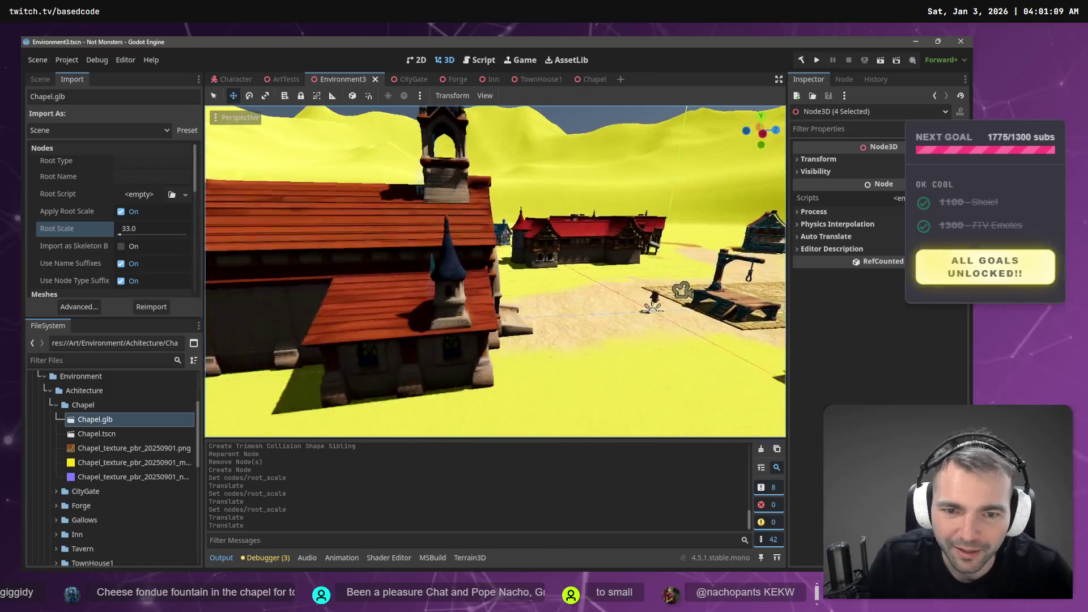
key(w)
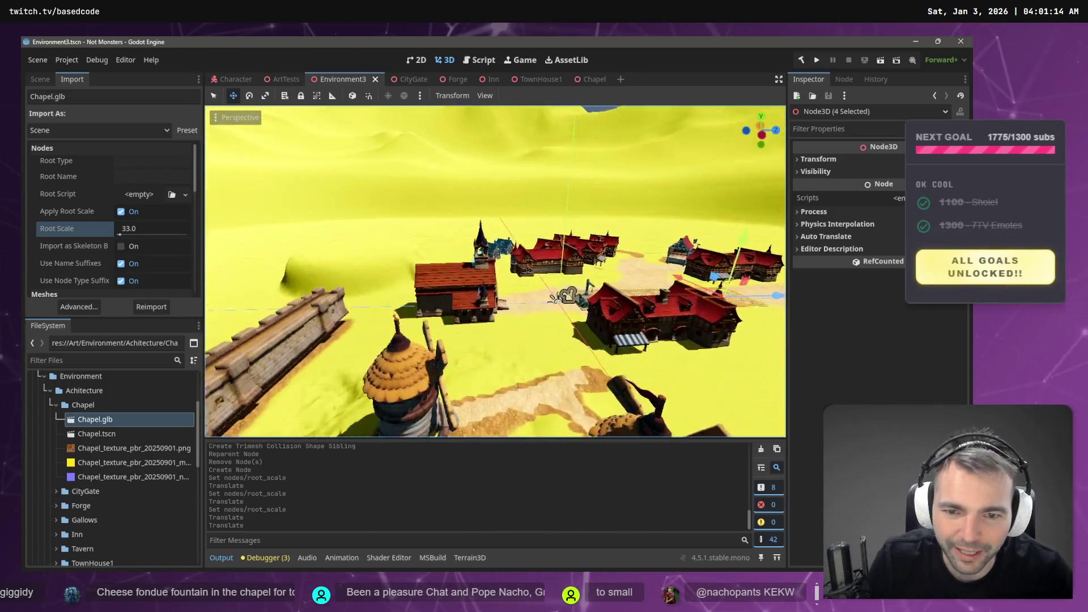
key(s)
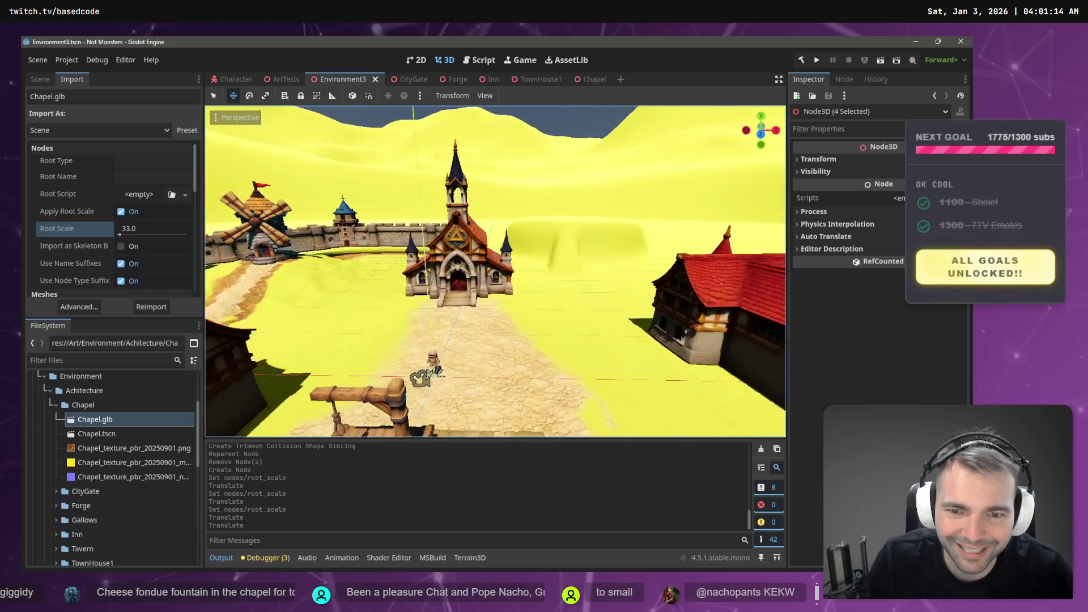
key(s)
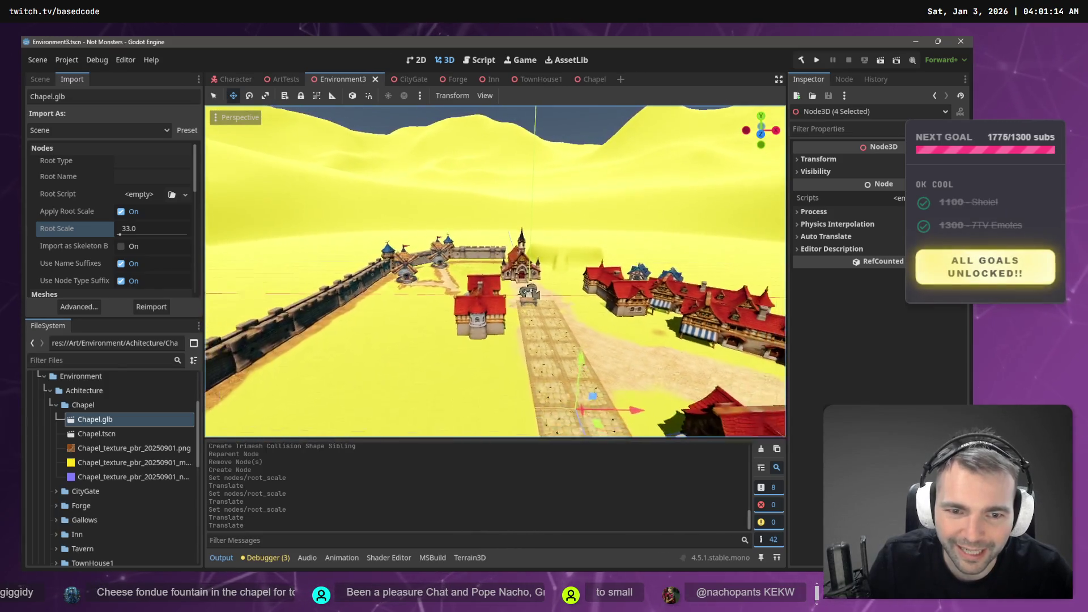
key(w)
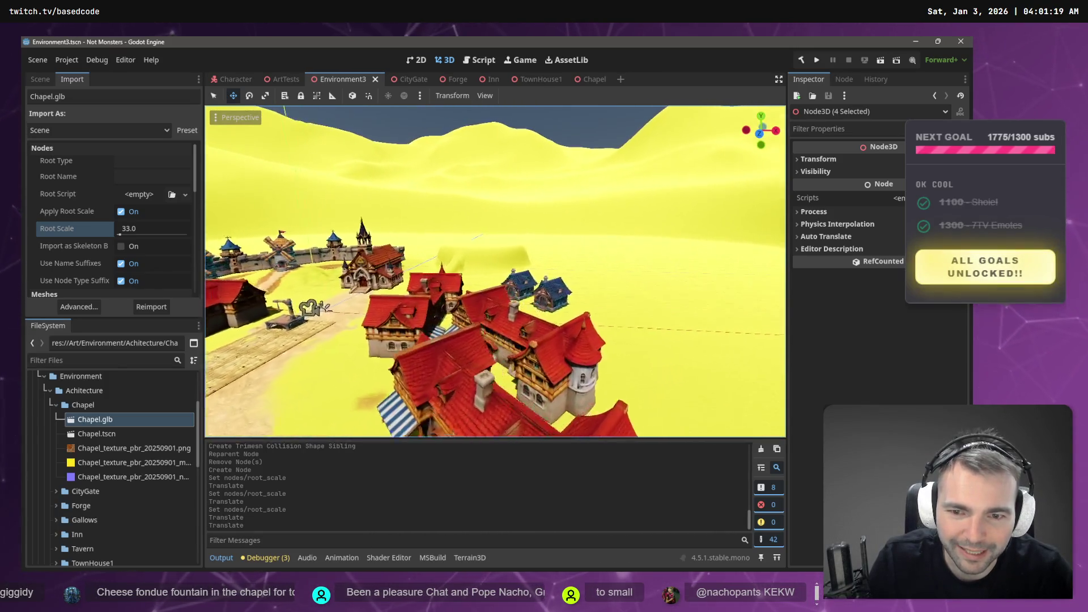
key(w)
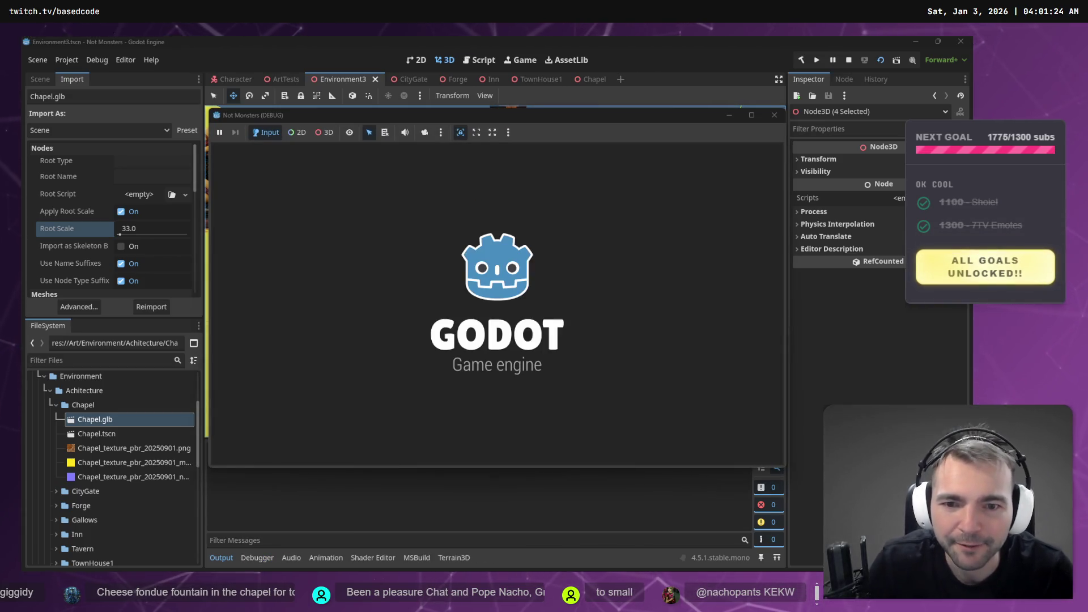
Walk the mummy up to the chapel and around its walls and corners
key(w)
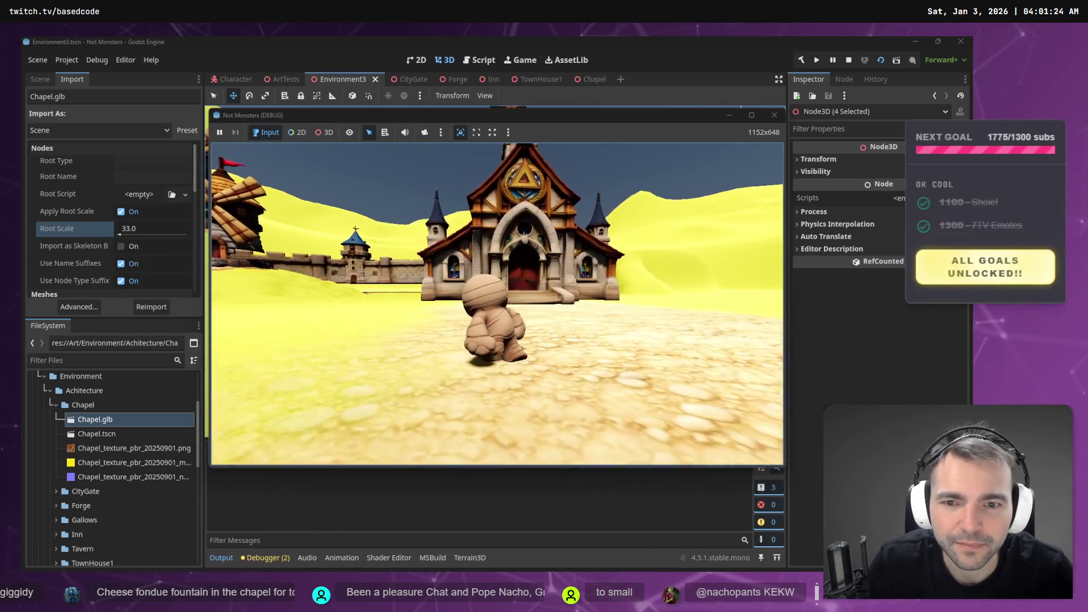
key(w)
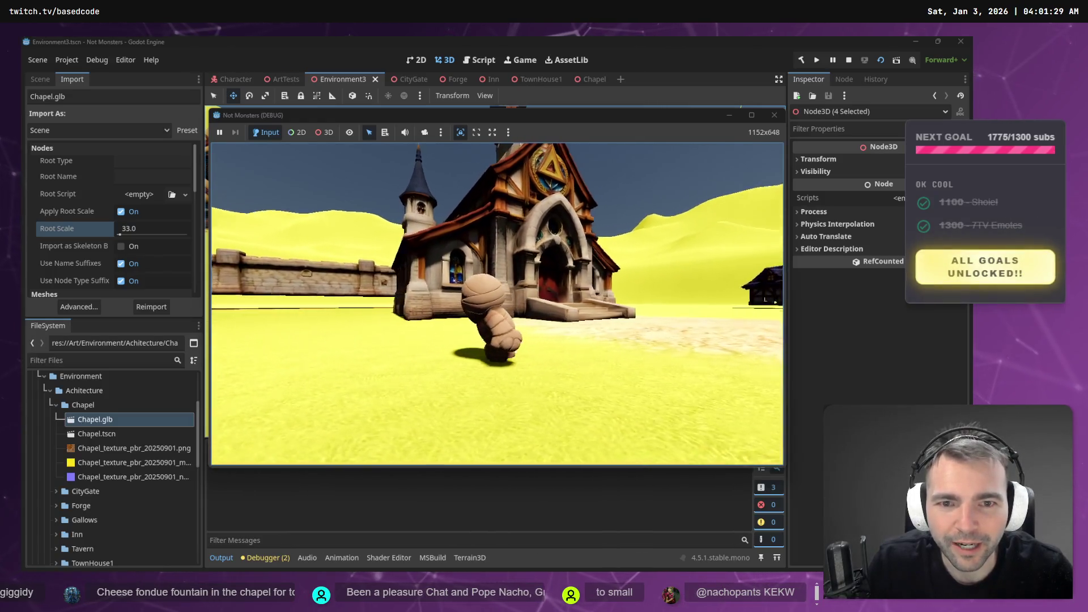
key(w)
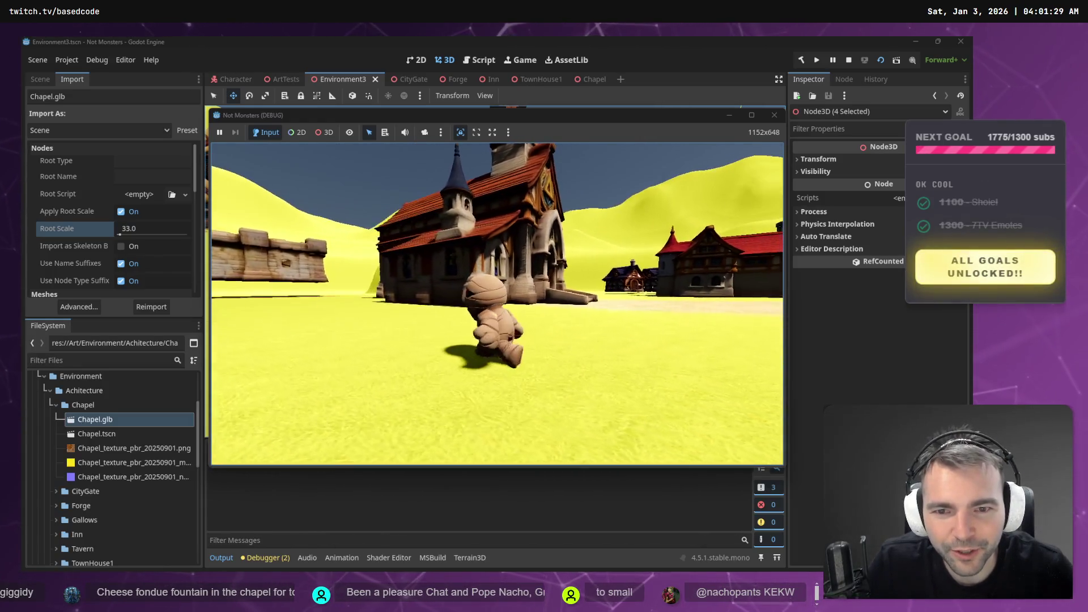
key(w)
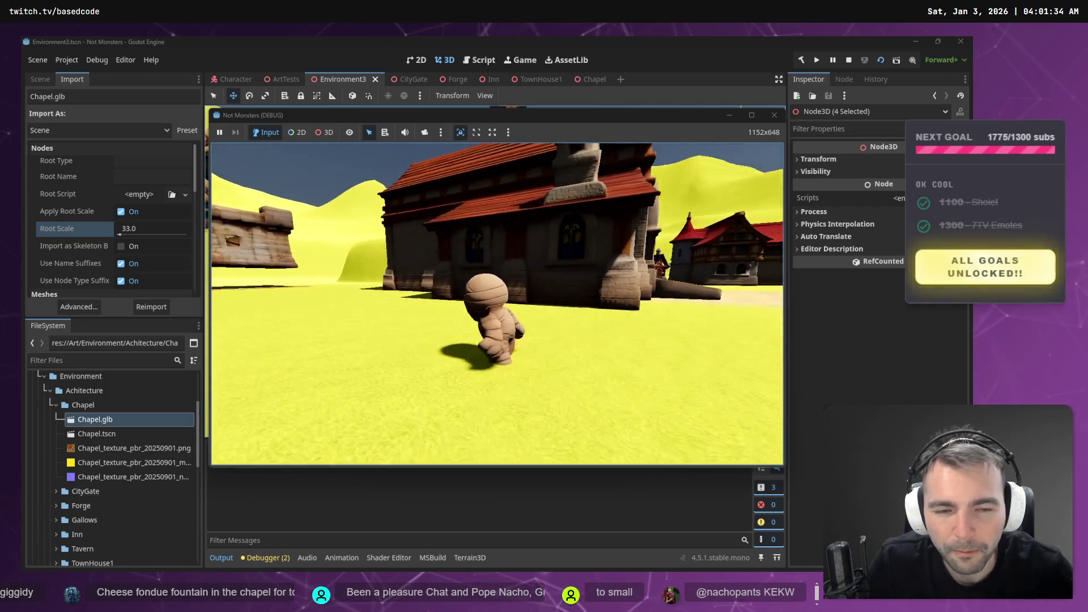
key(w)
key(w)
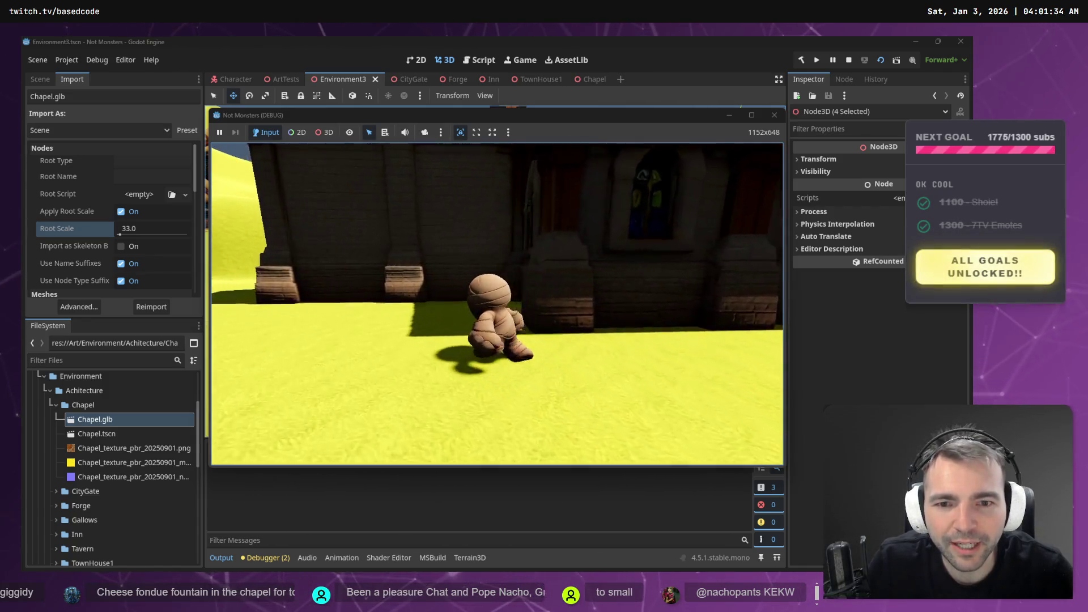
key(w)
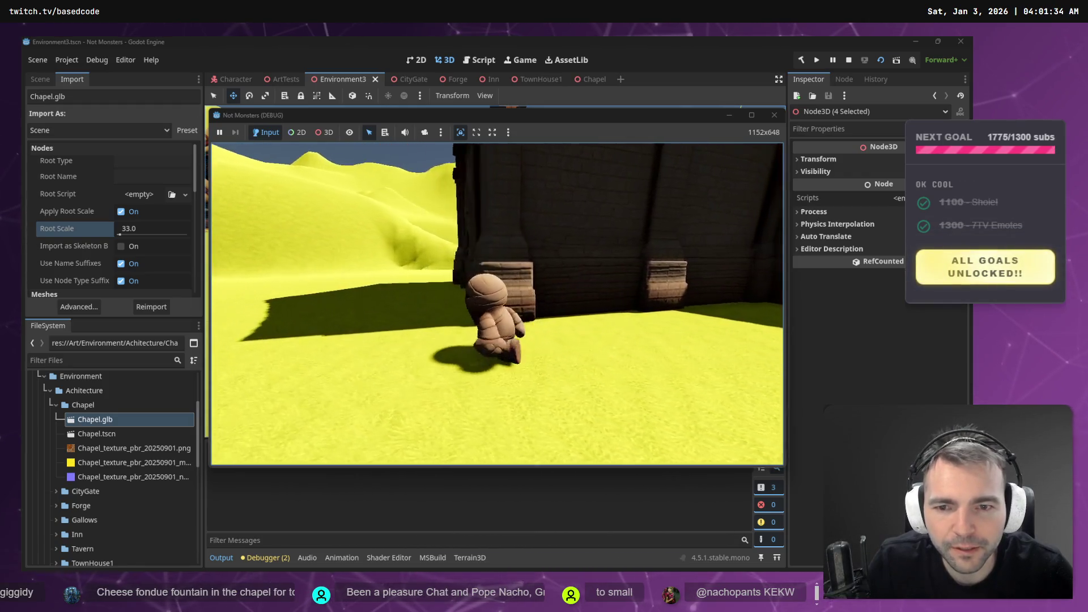
key(w)
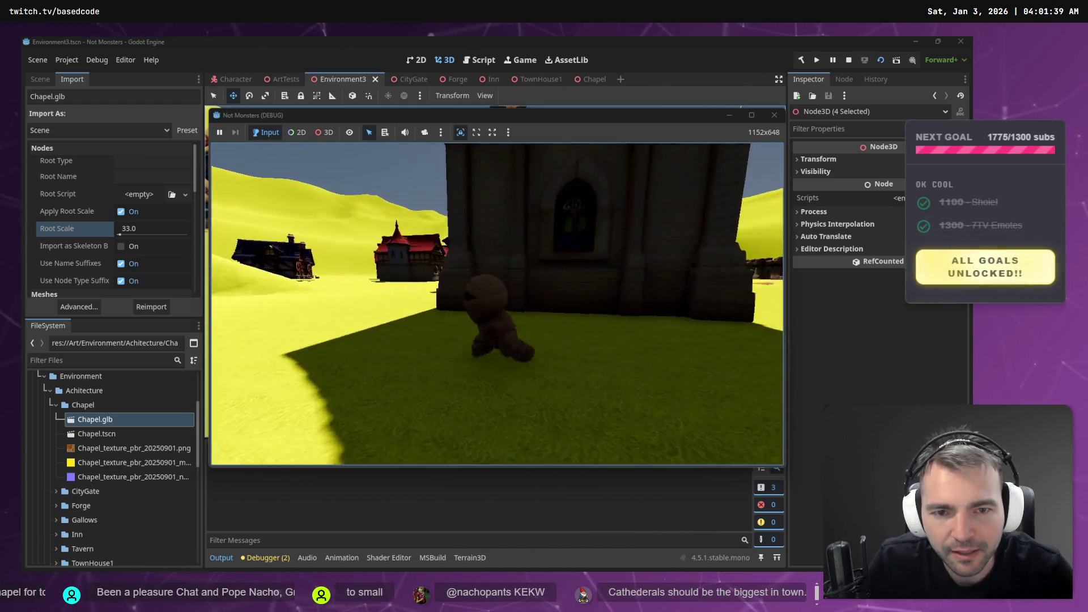
key(w)
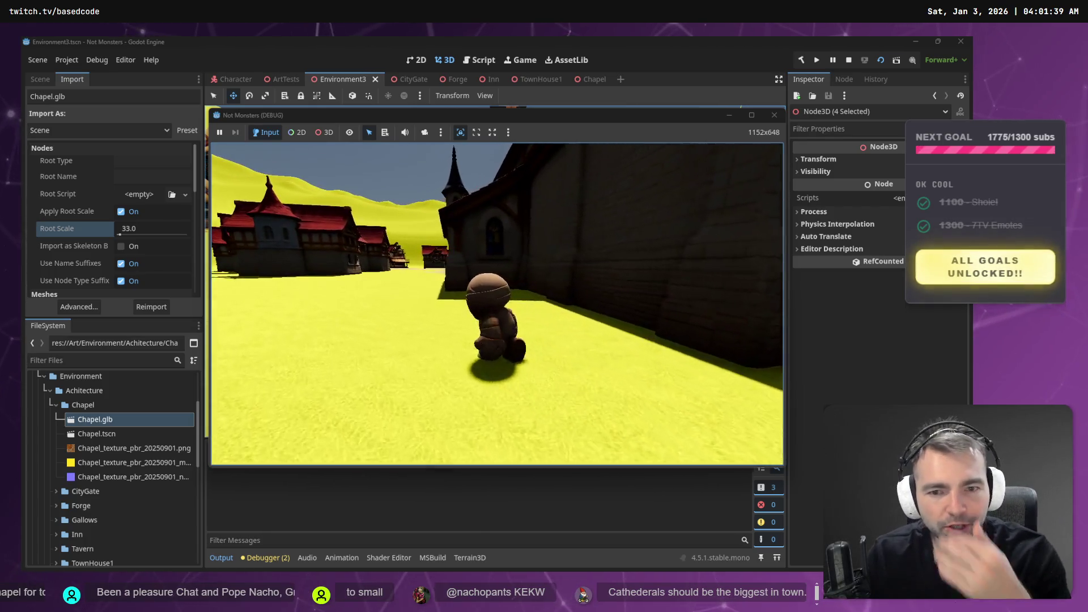
Jump the mummy onto the chapel roof, drop back down, stop the game, and open Chapel
key(space)
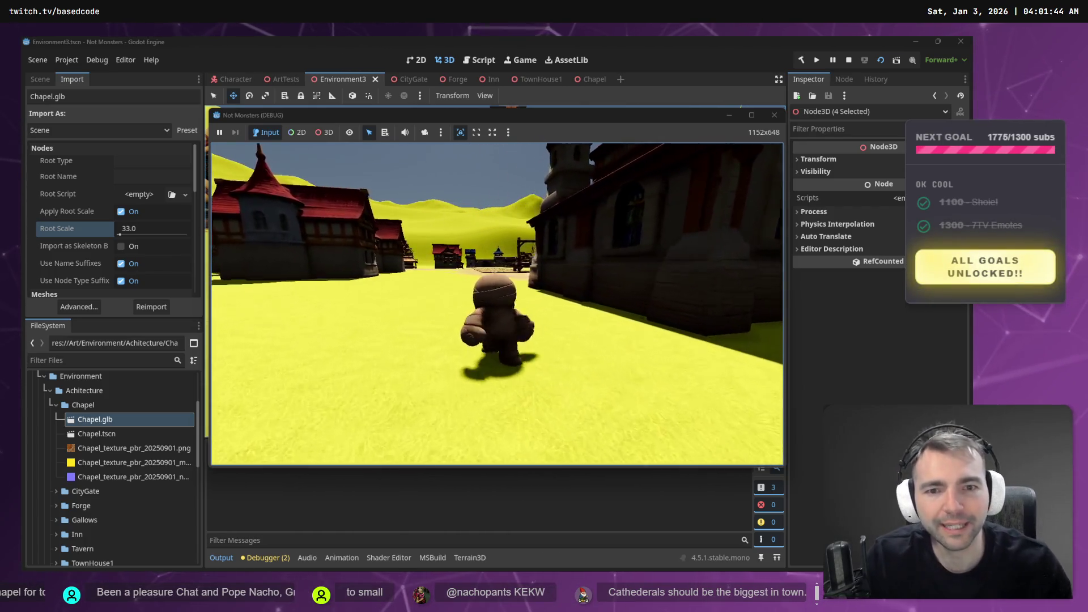
key(w)
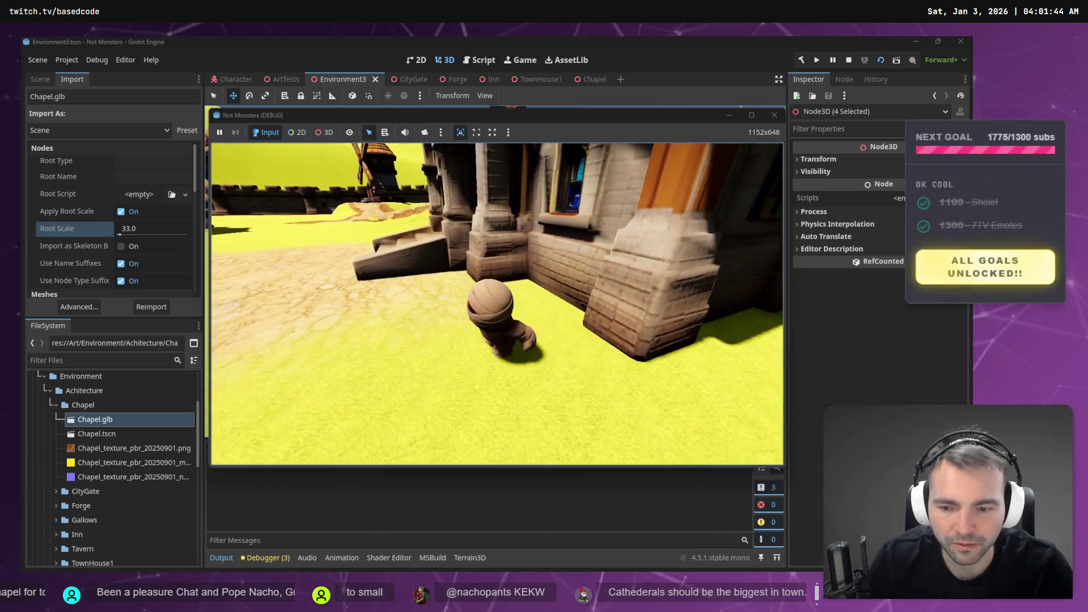
key(F8)
click(591, 79)
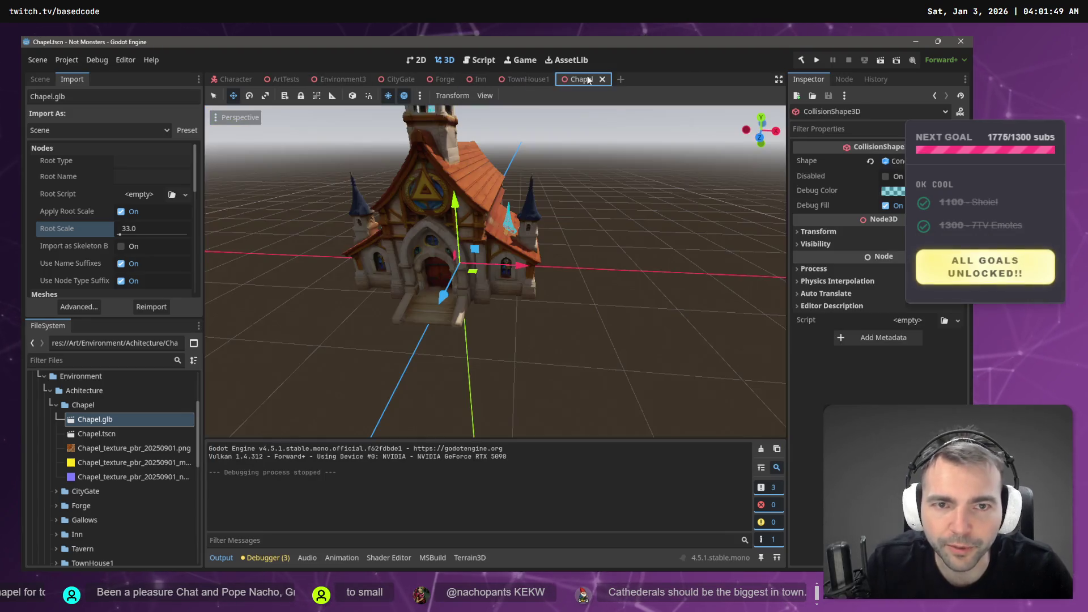
Delete the chapel's old CollisionShape3D from under StaticBody3D
click(35, 79)
click(66, 183)
click(77, 145)
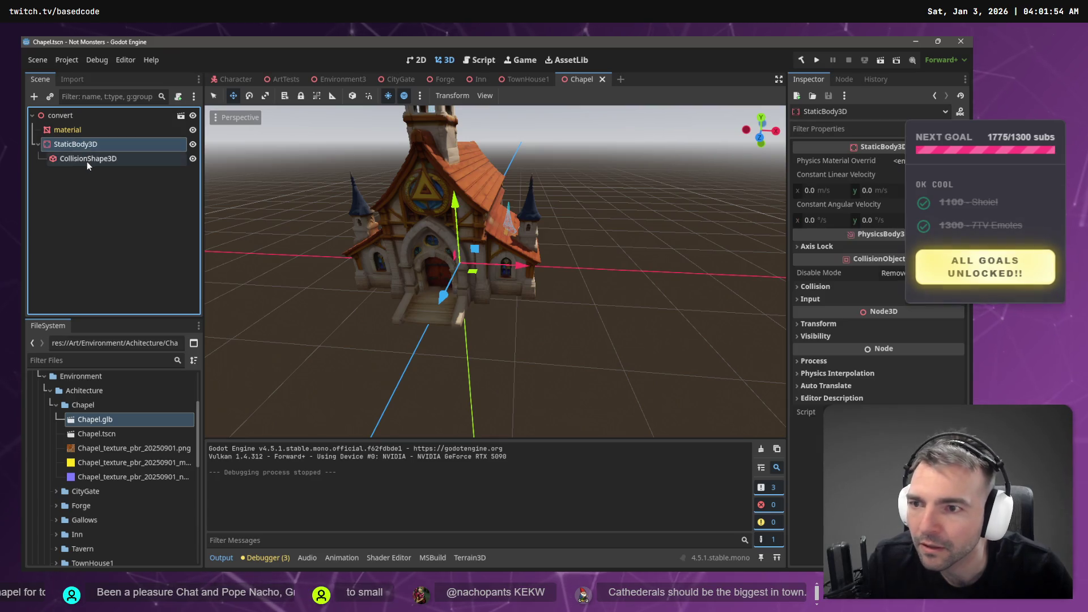
click(87, 160)
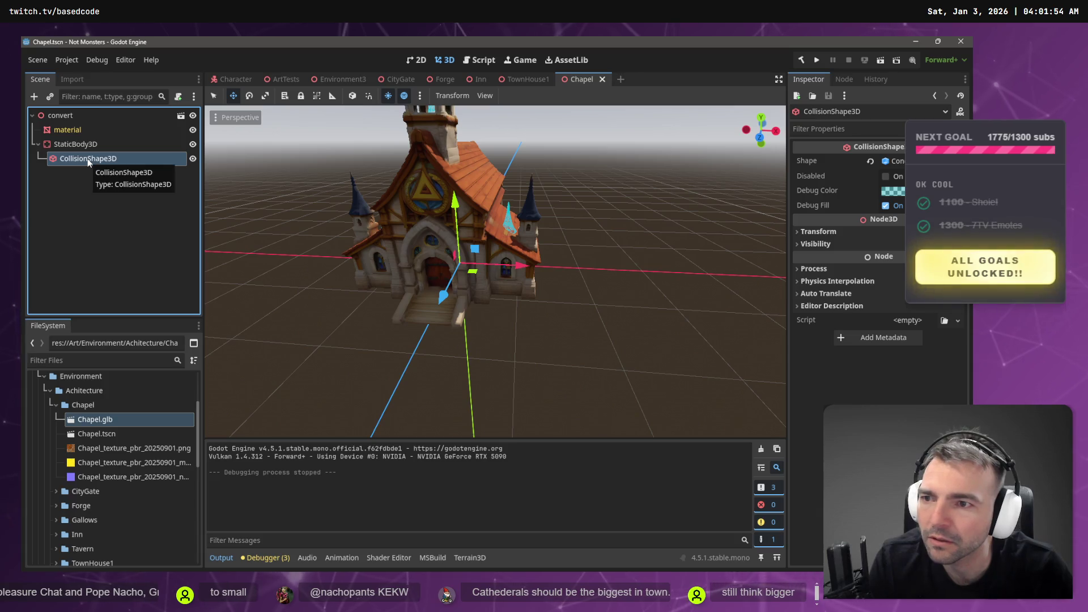
key(Delete)
key(Return)
Generate a trimesh collision sibling from the mesh, move it under StaticBody3D, save, and run
click(96, 130)
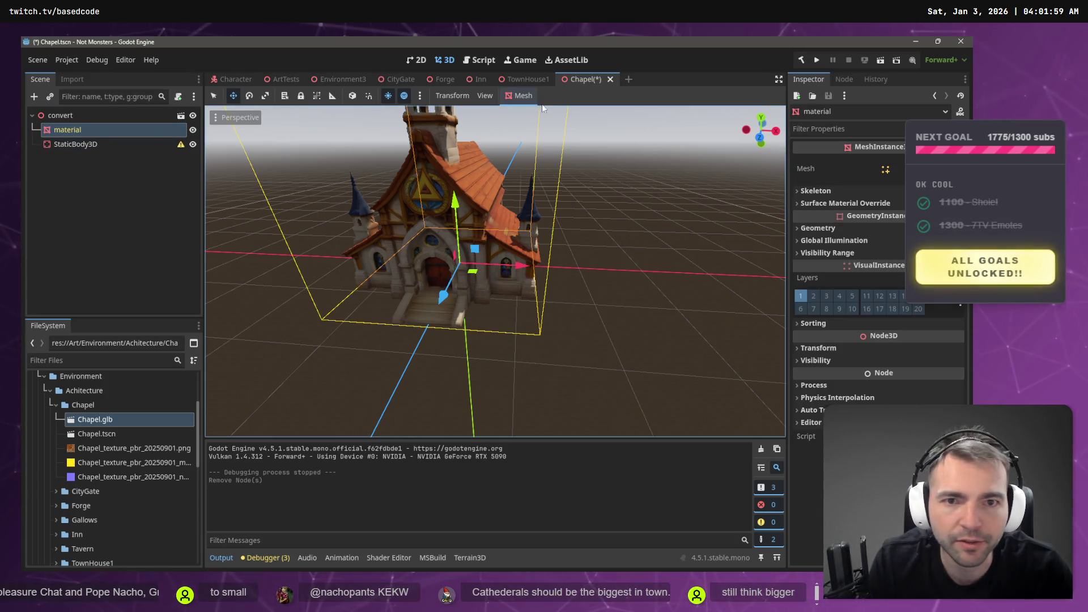
click(524, 95)
click(543, 117)
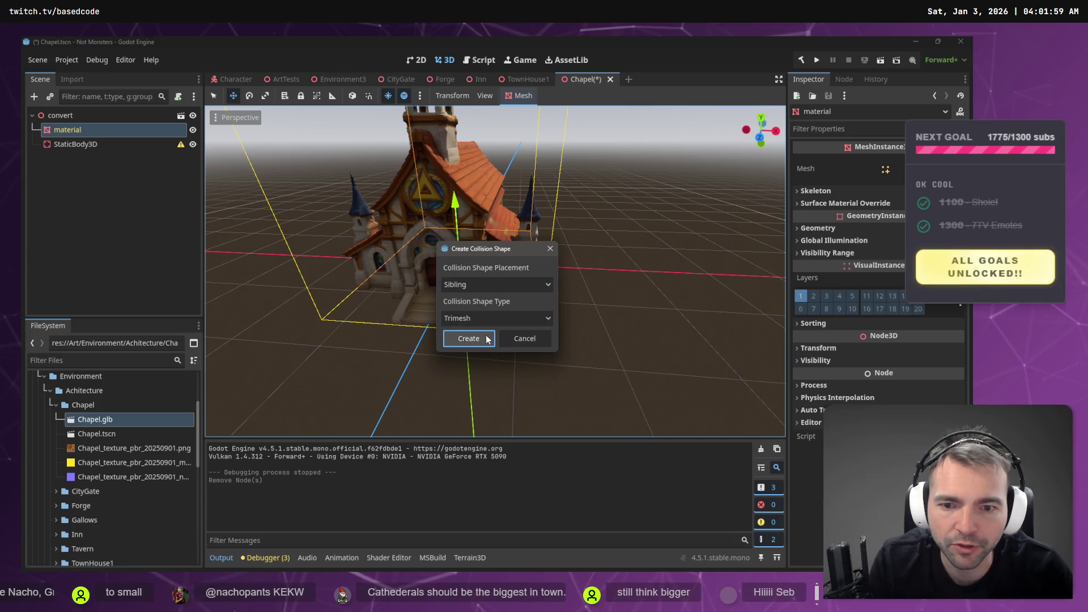
click(468, 338)
click(98, 145)
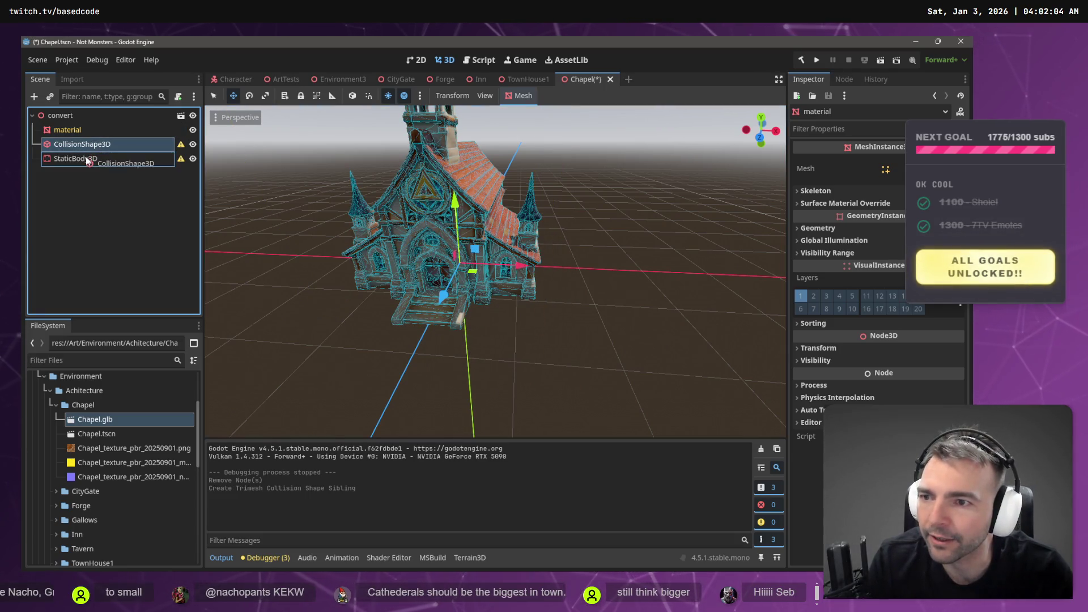
drag(87, 161, 87, 159)
key(ctrl+s)
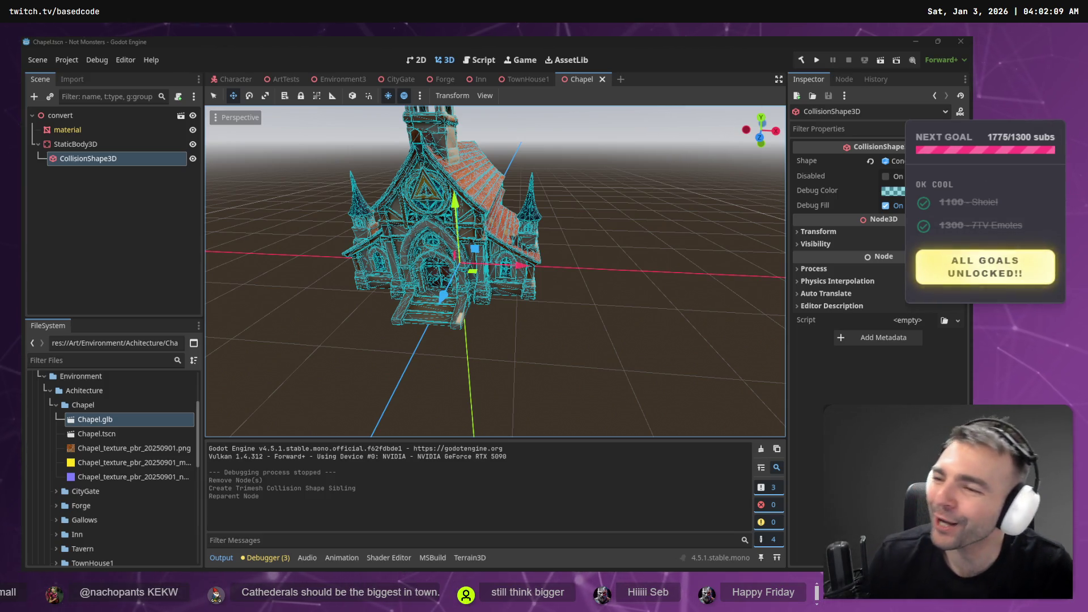
click(529, 145)
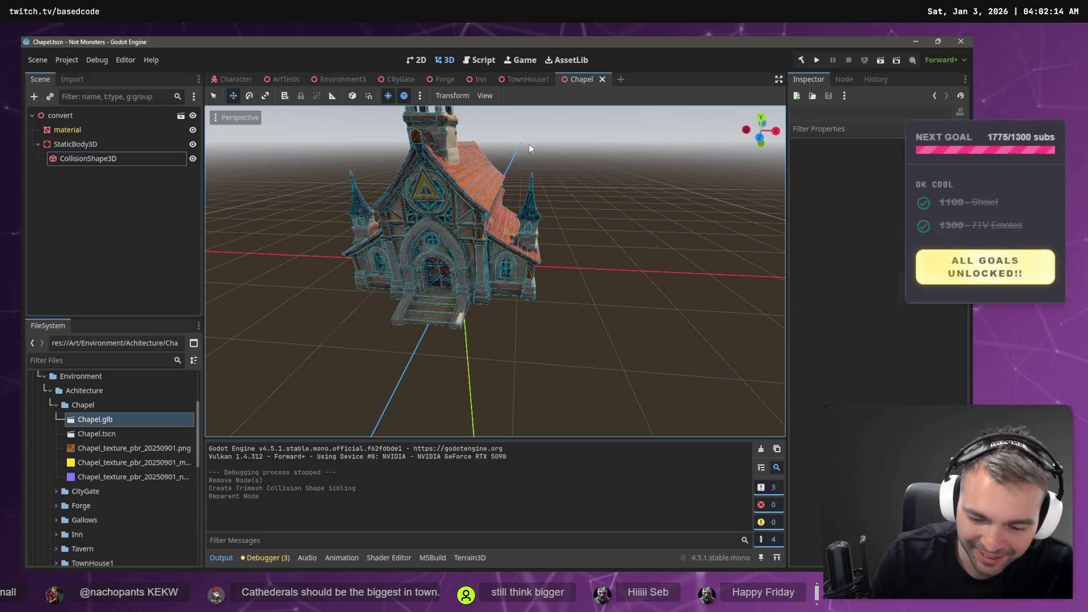
key(F6)
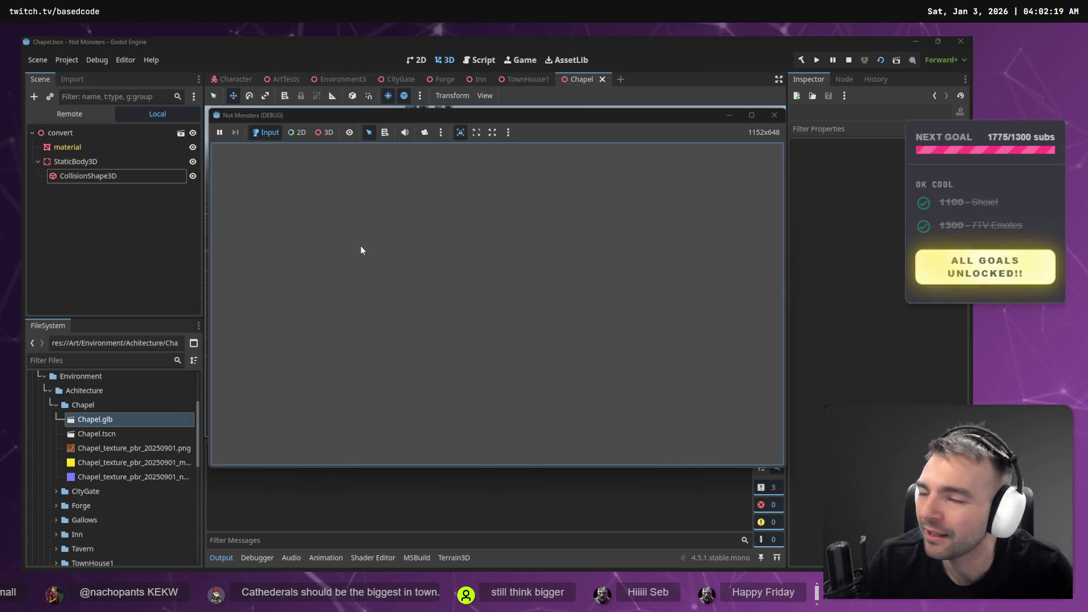
Rerun the game from Environment3 and get the mummy up onto the chapel roof
click(780, 116)
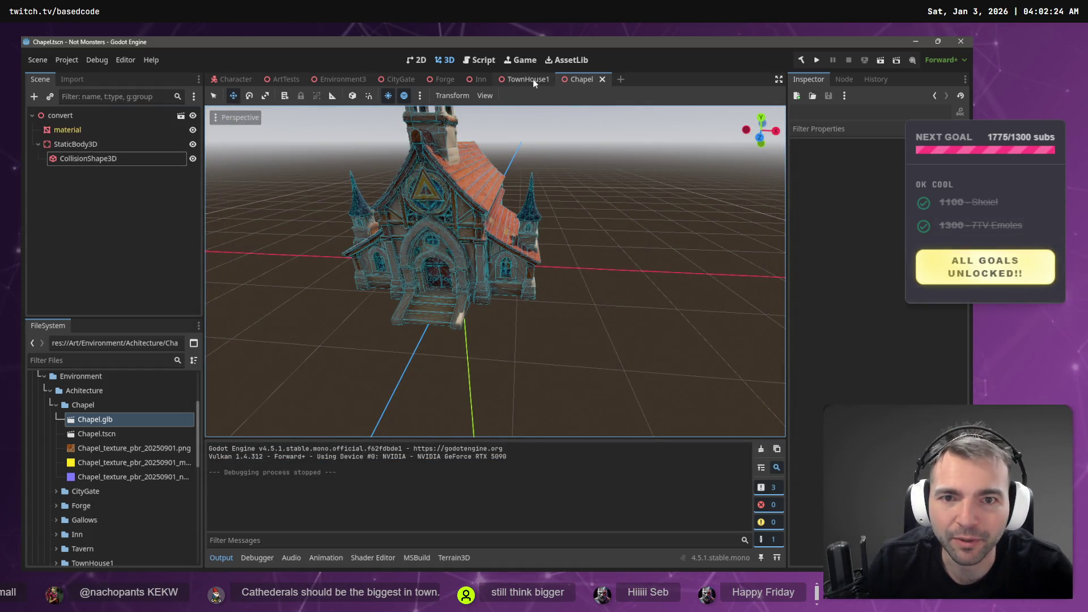
click(343, 79)
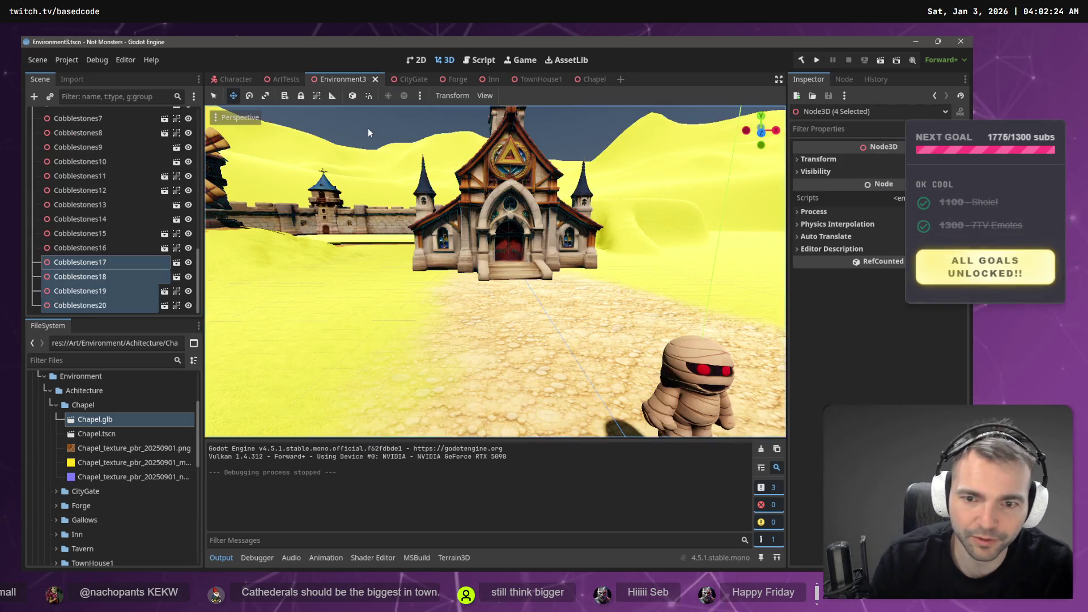
key(F6)
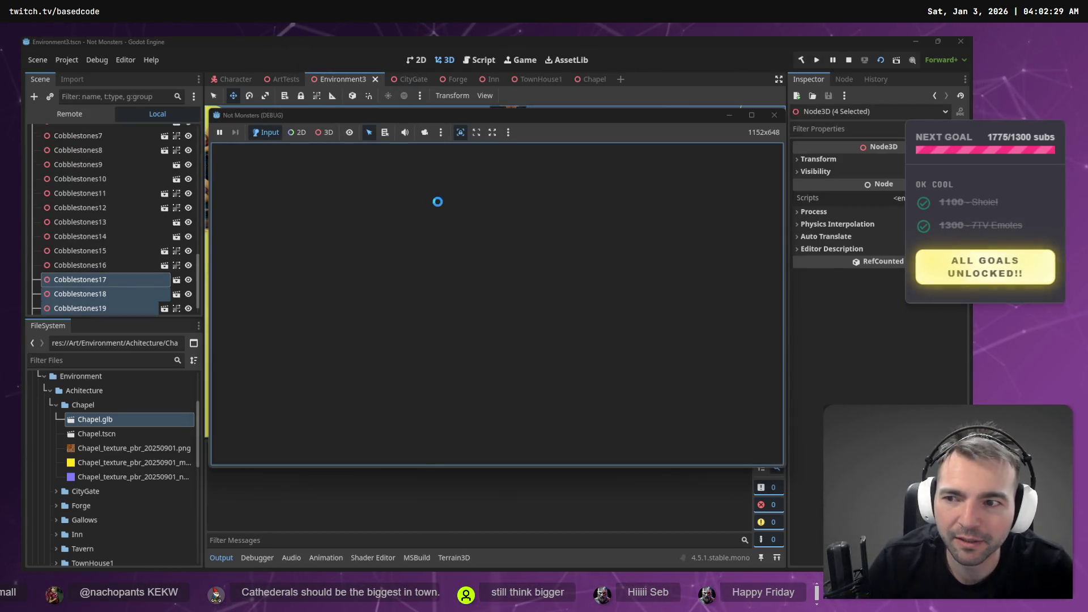
key(w)
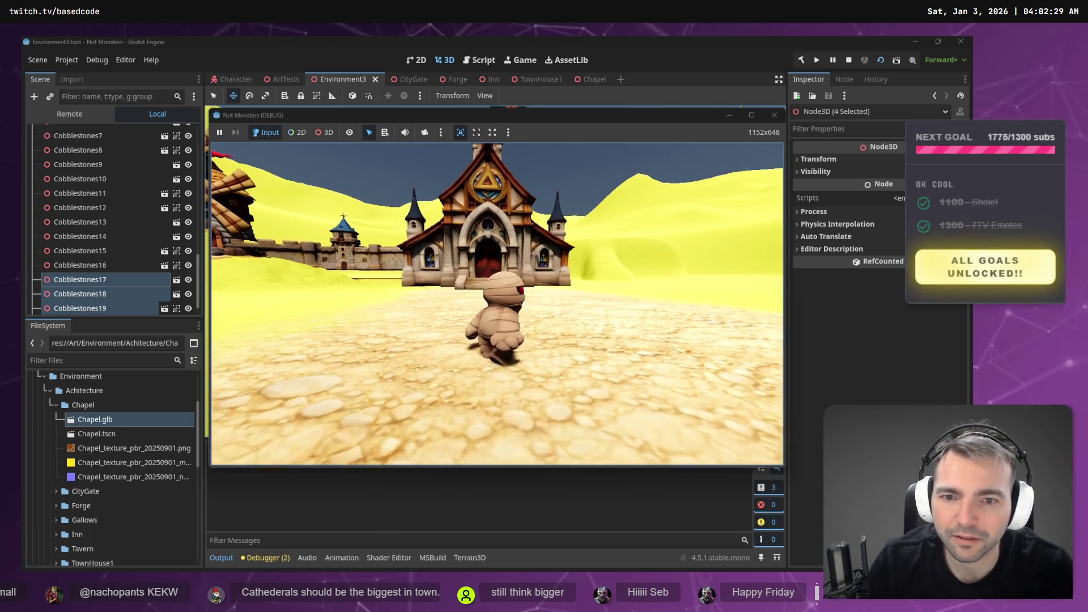
key(d)
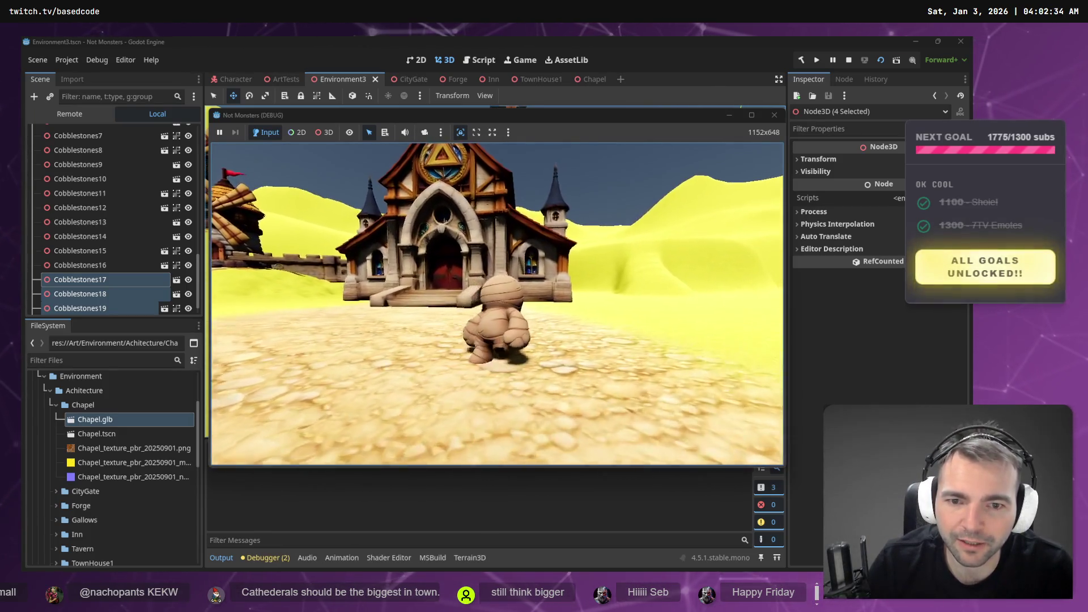
key(w)
key(space)
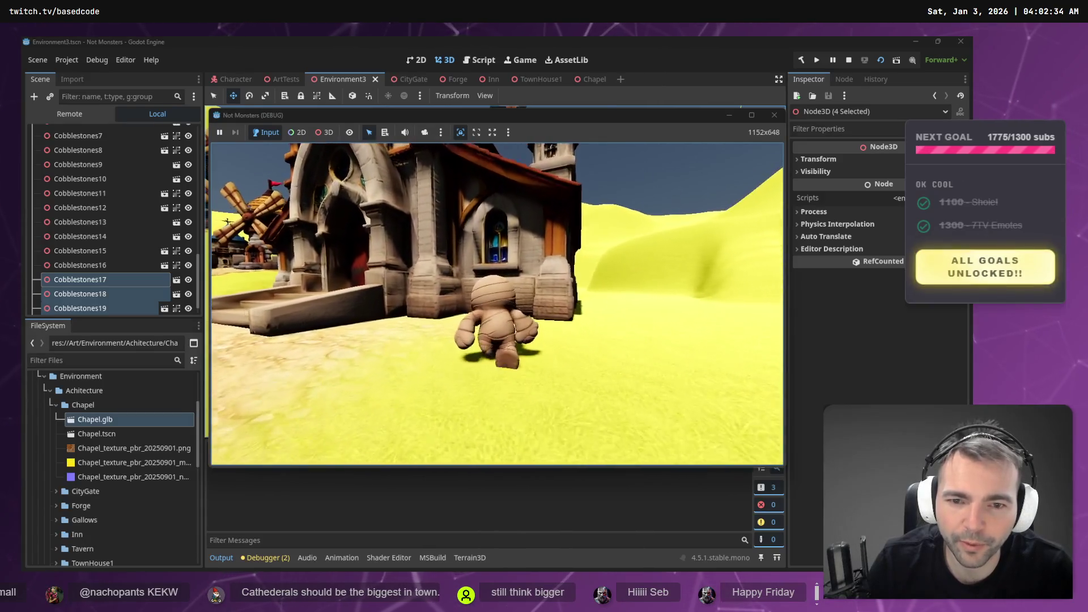
Walk the mummy across the red roof toward the chapel tower and the roof's edge
key(w)
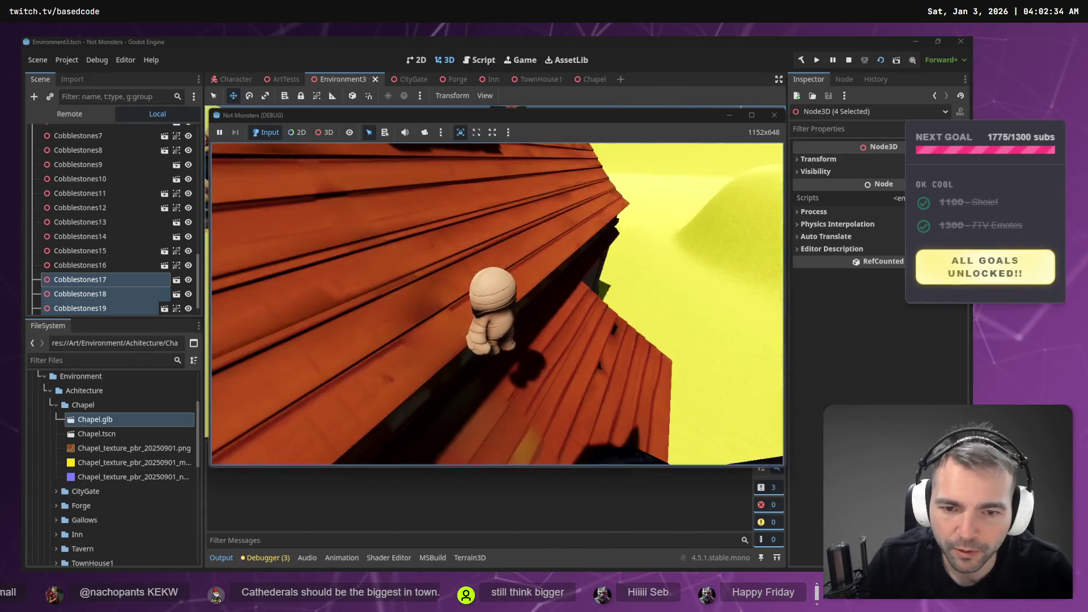
key(w)
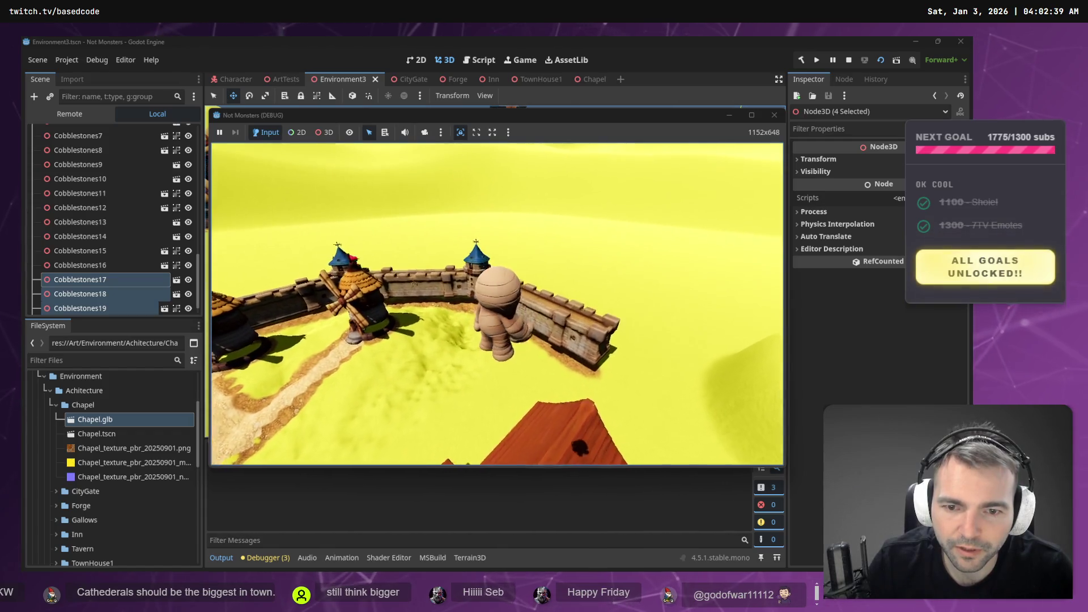
key(w)
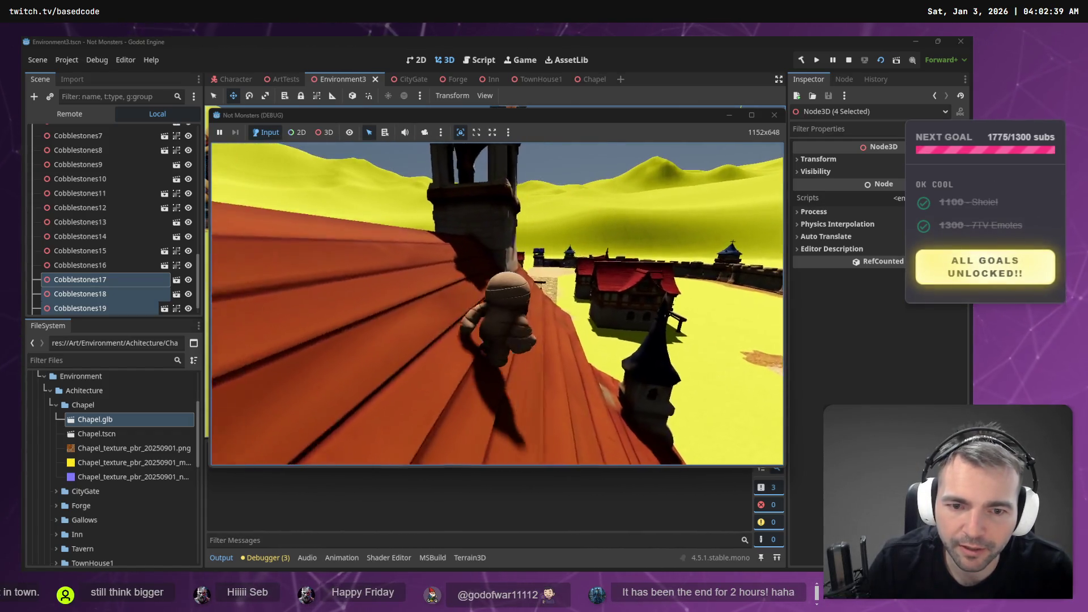
key(w)
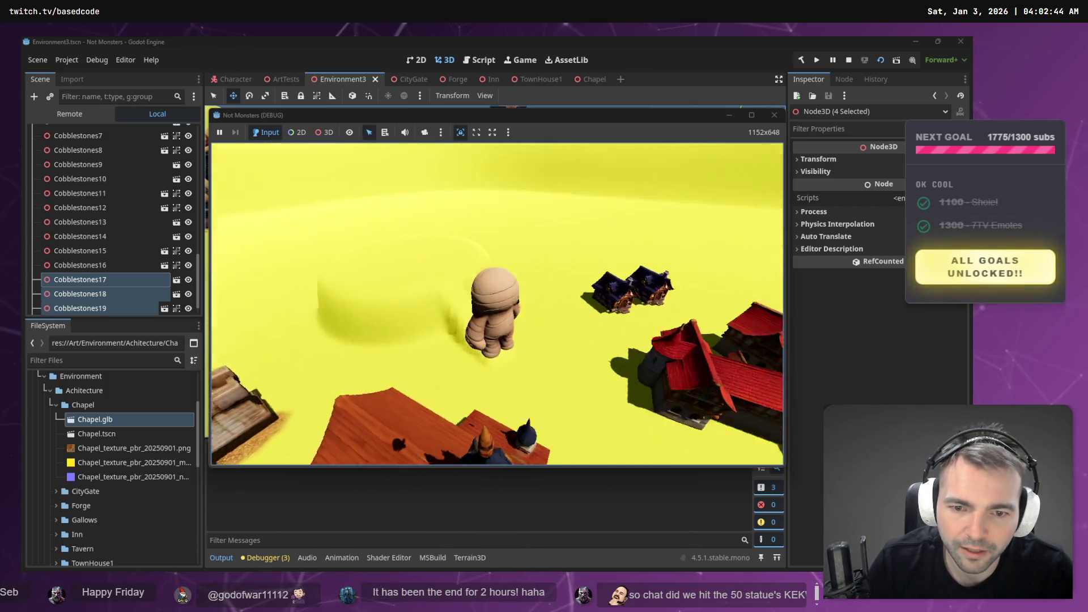
key(w)
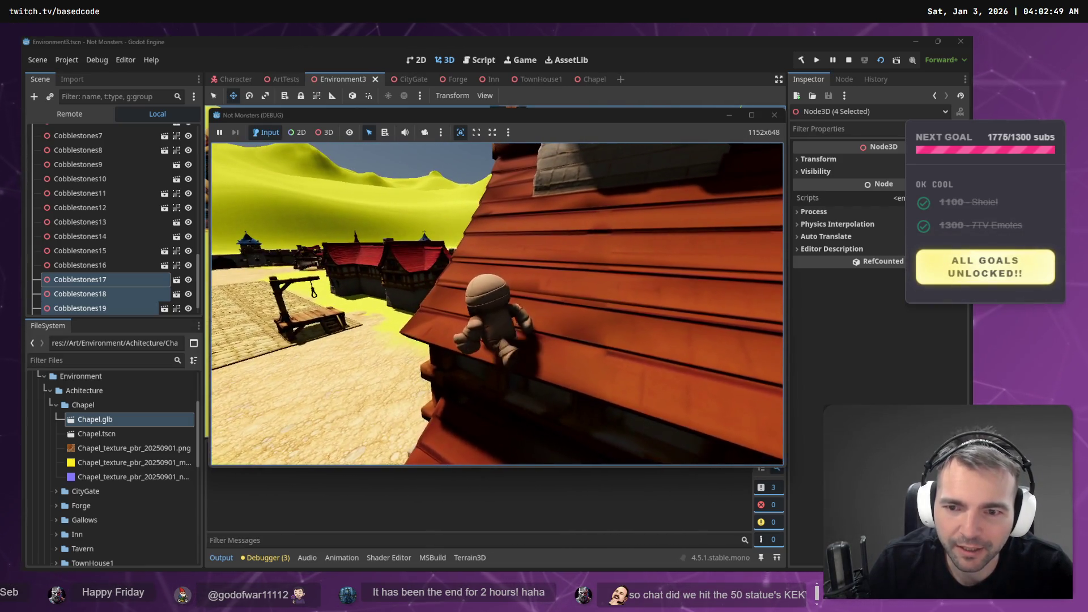
Drop the mummy onto the path, walk to the gallows, and jump toward the chapel
key(w)
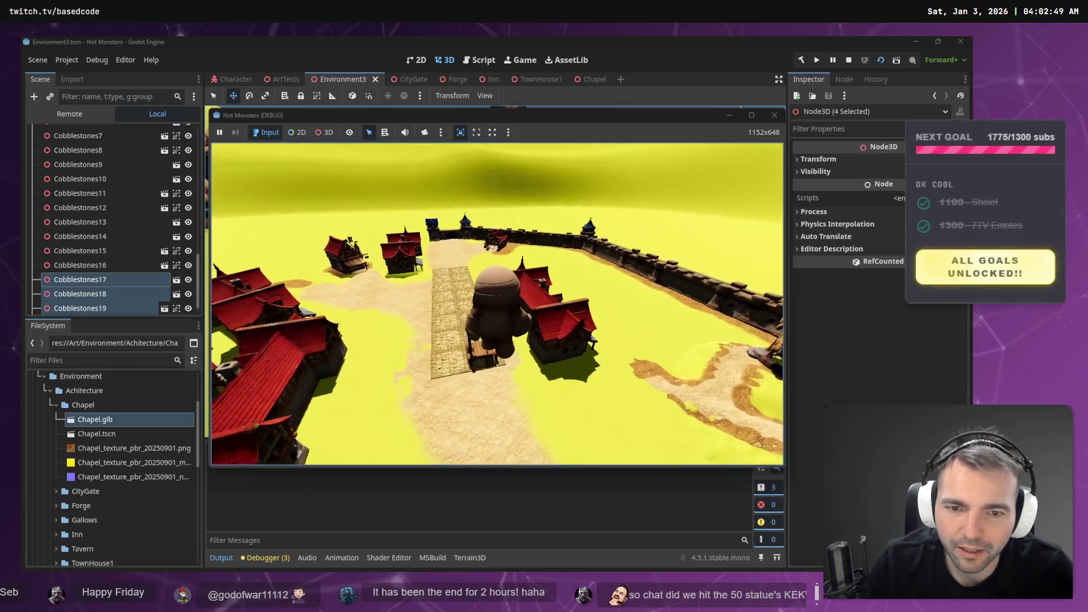
key(w)
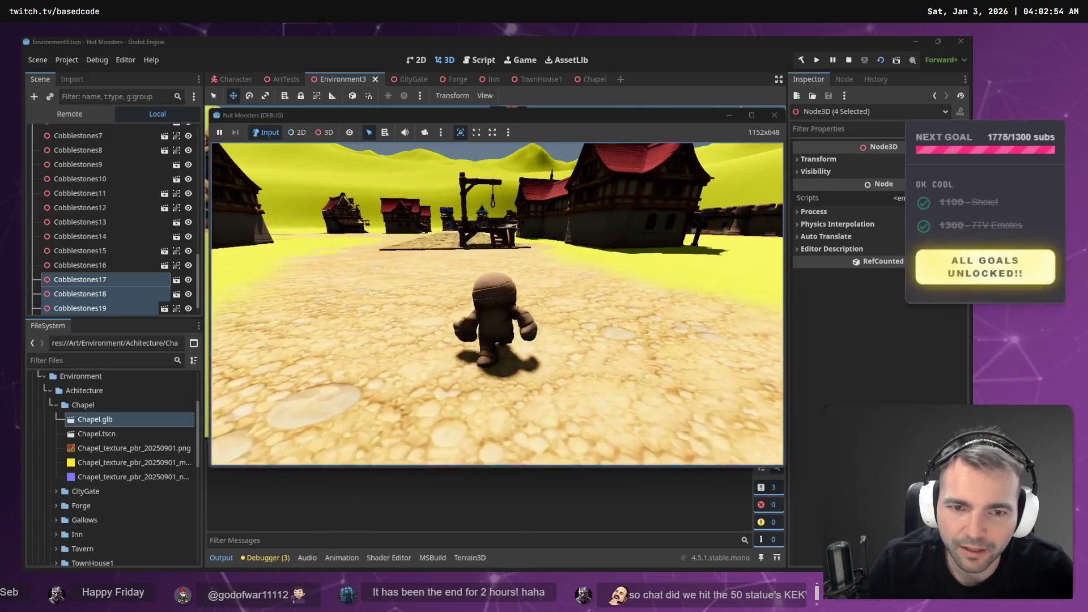
key(s)
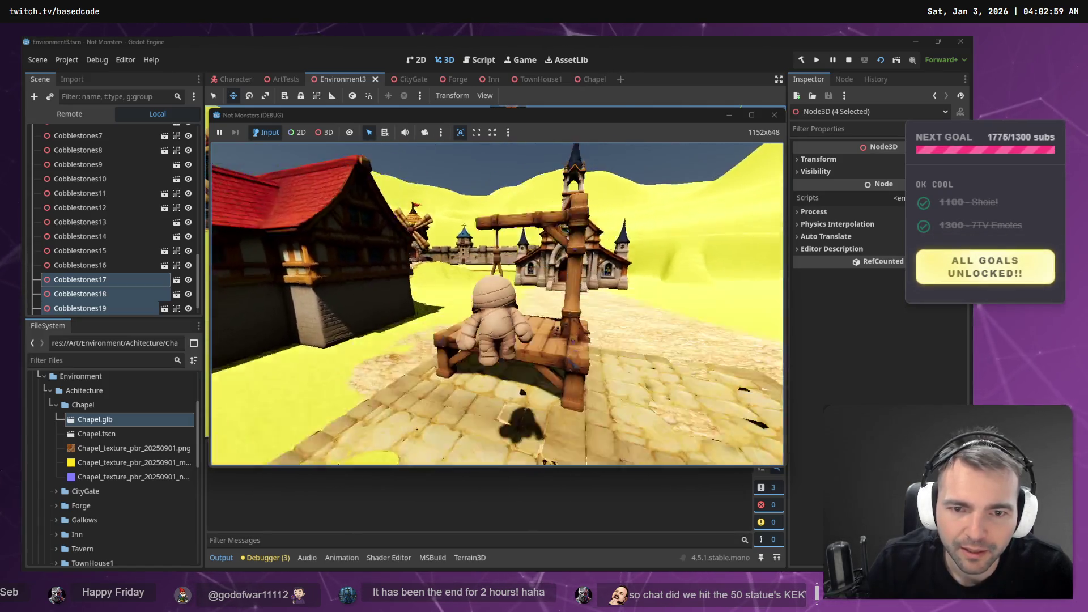
key(space)
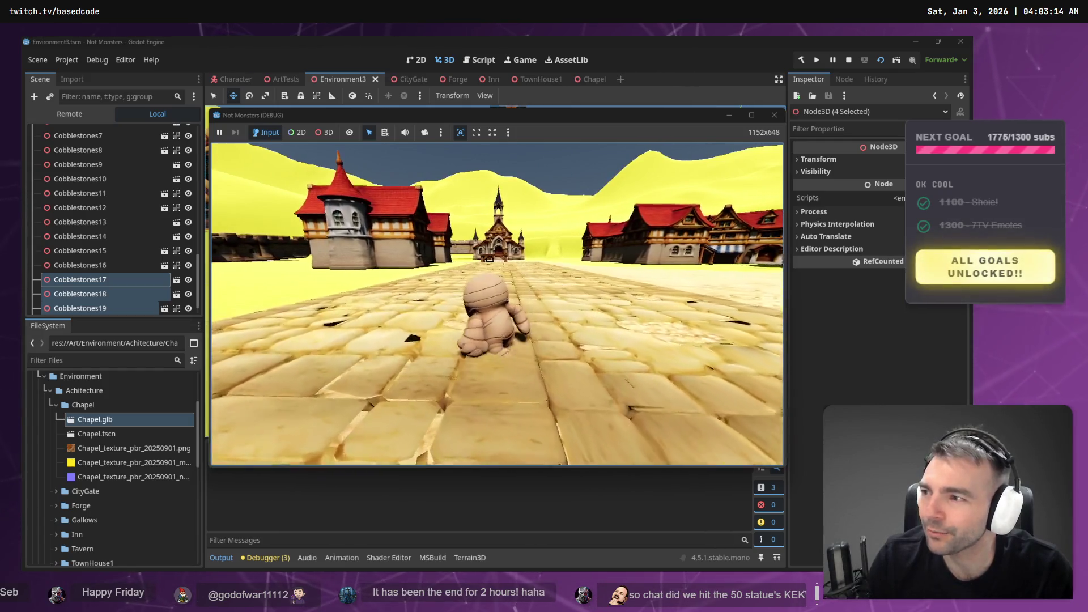
Walk the mummy up the cobblestone road and jump it over the town
key(w)
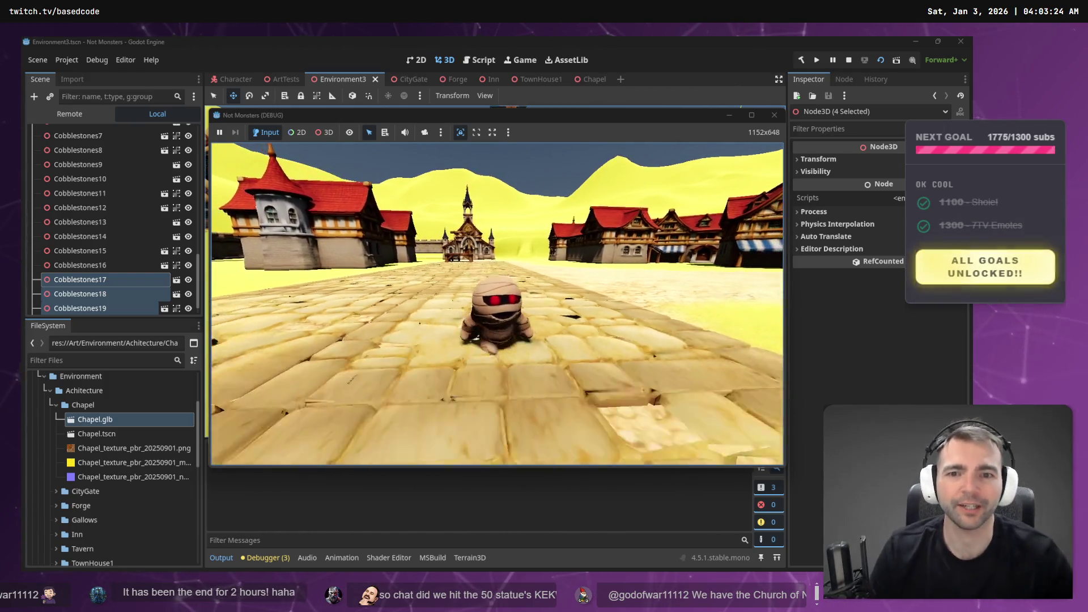
key(w)
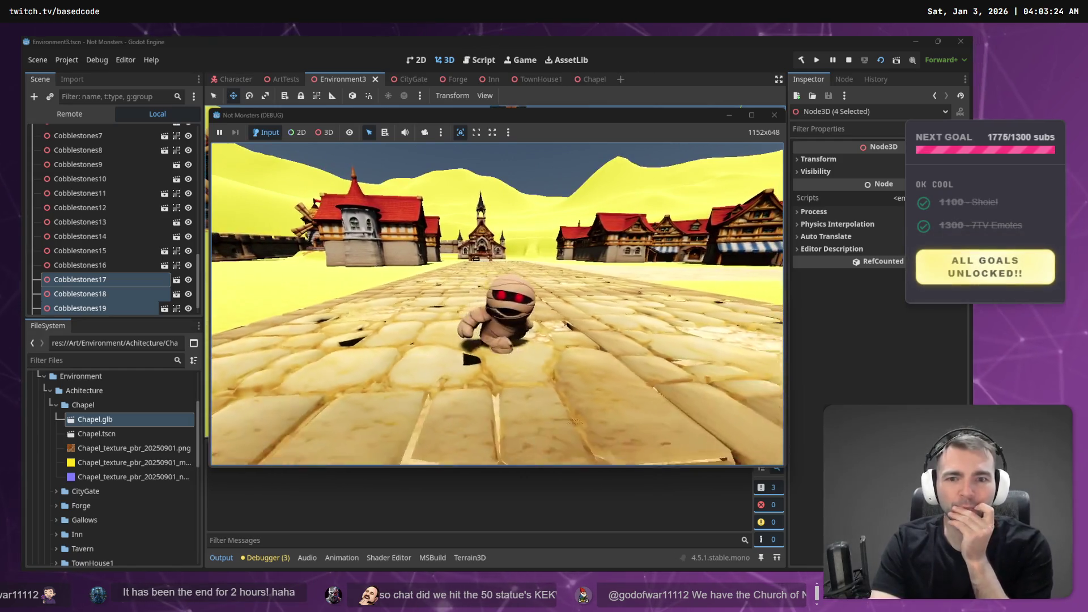
key(w)
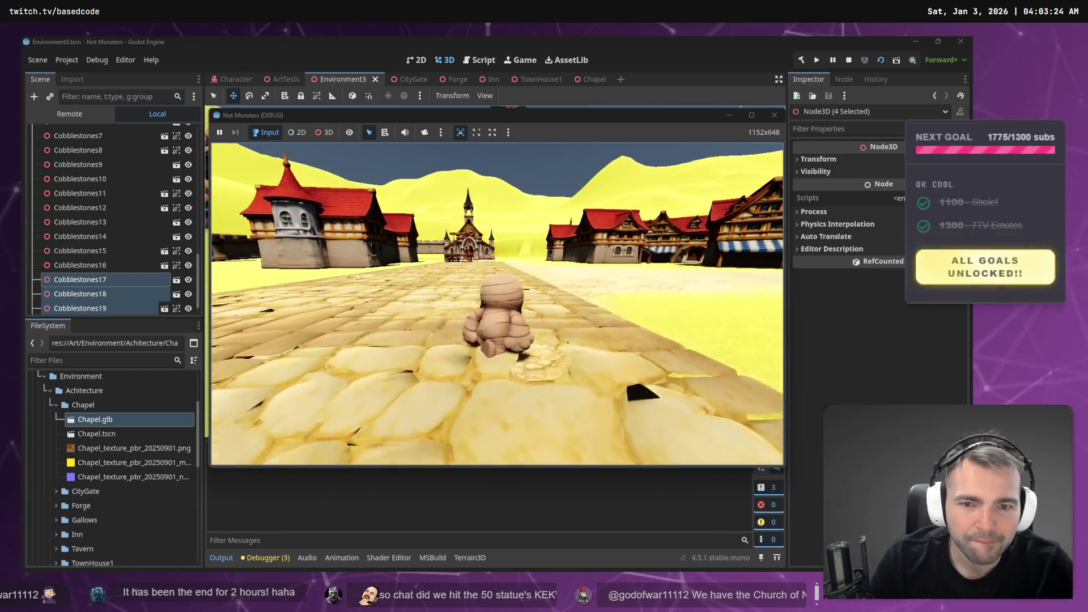
key(w)
key(w)
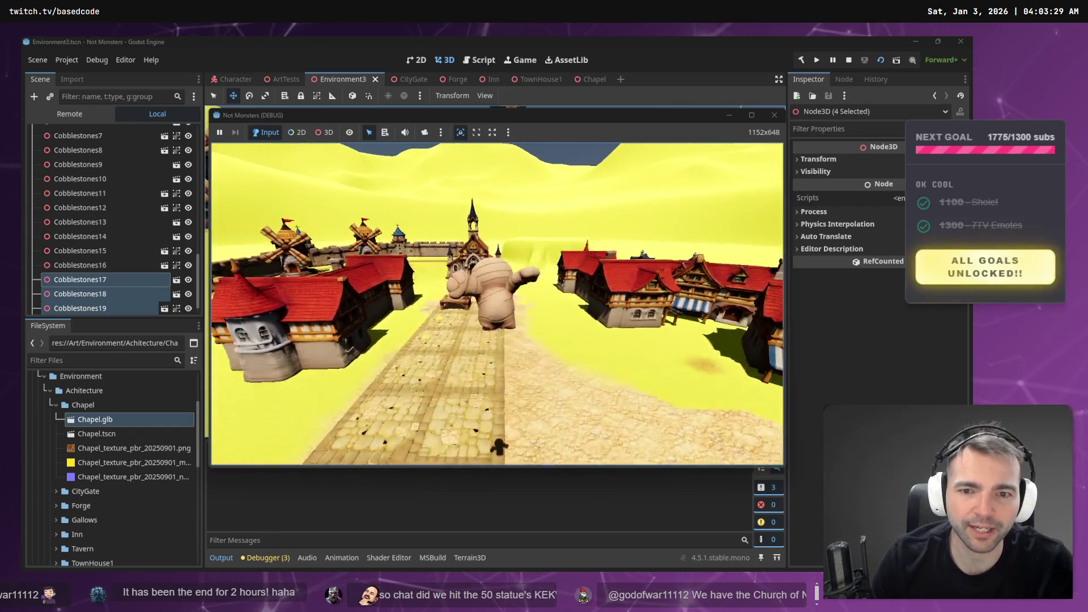
key(w)
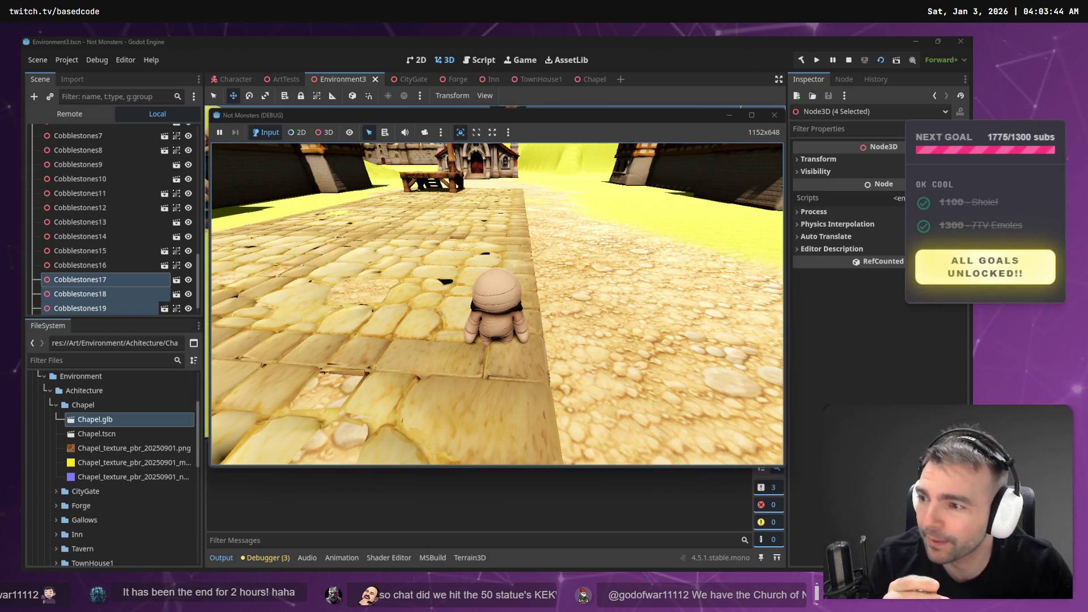
Walk to the half-timbered house, jump onto its rooftops, return to town, and stop the game
key(w)
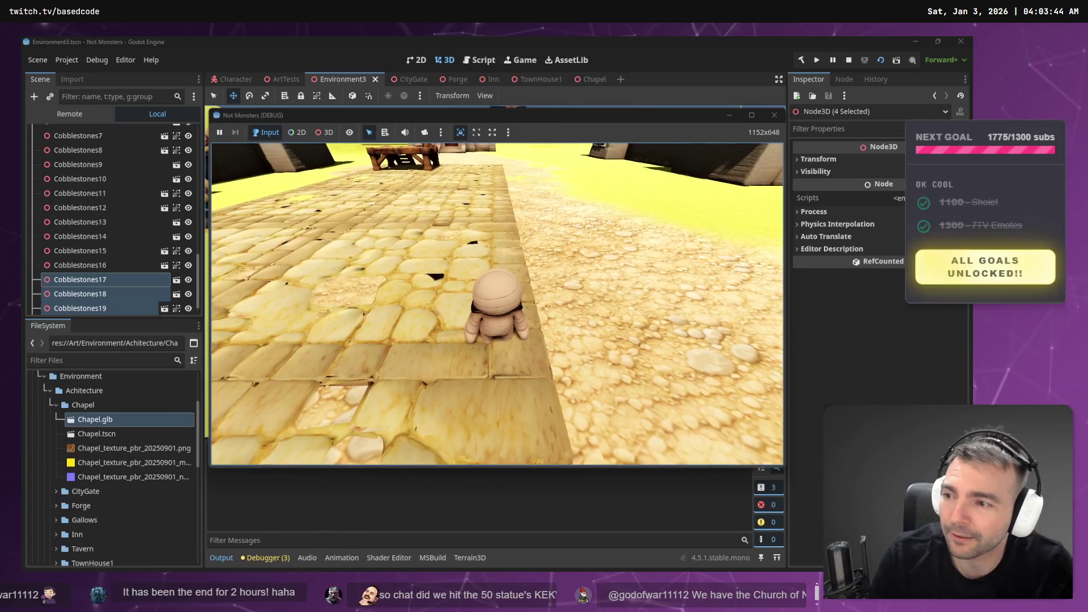
key(d)
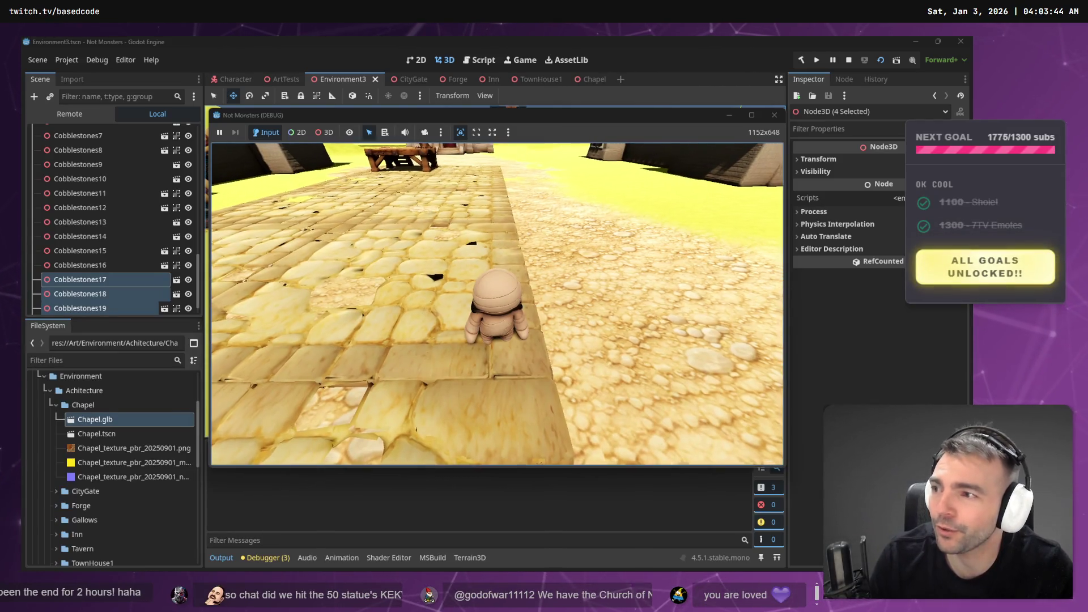
key(w)
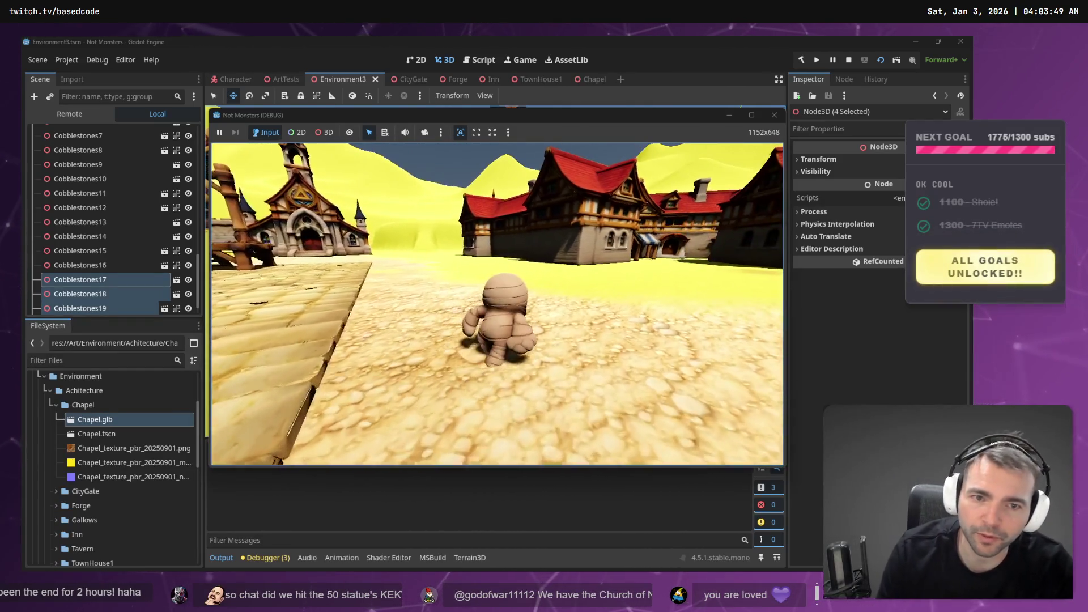
key(w)
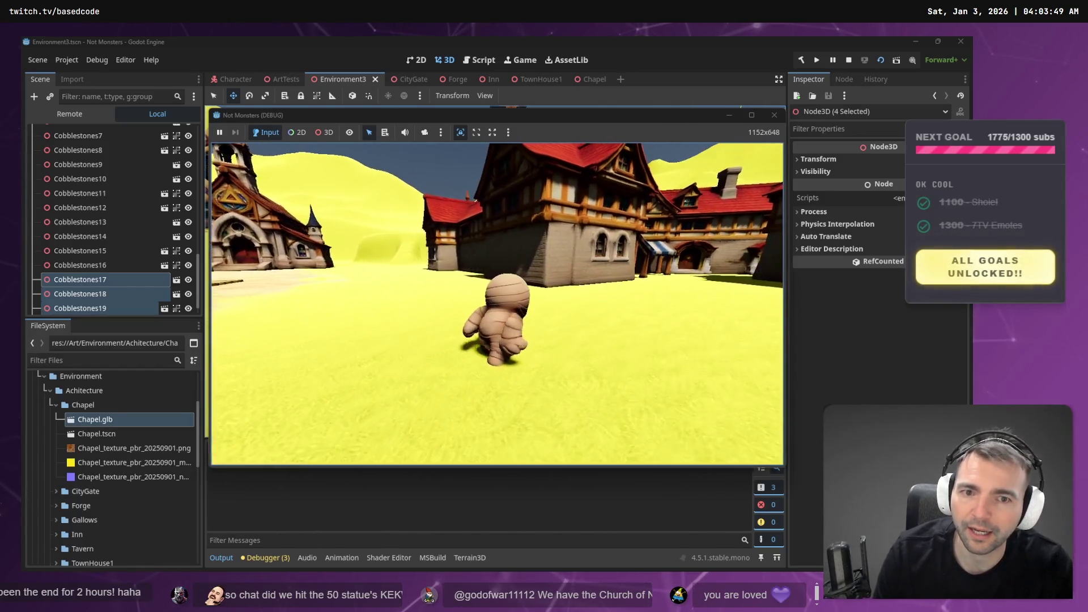
key(w)
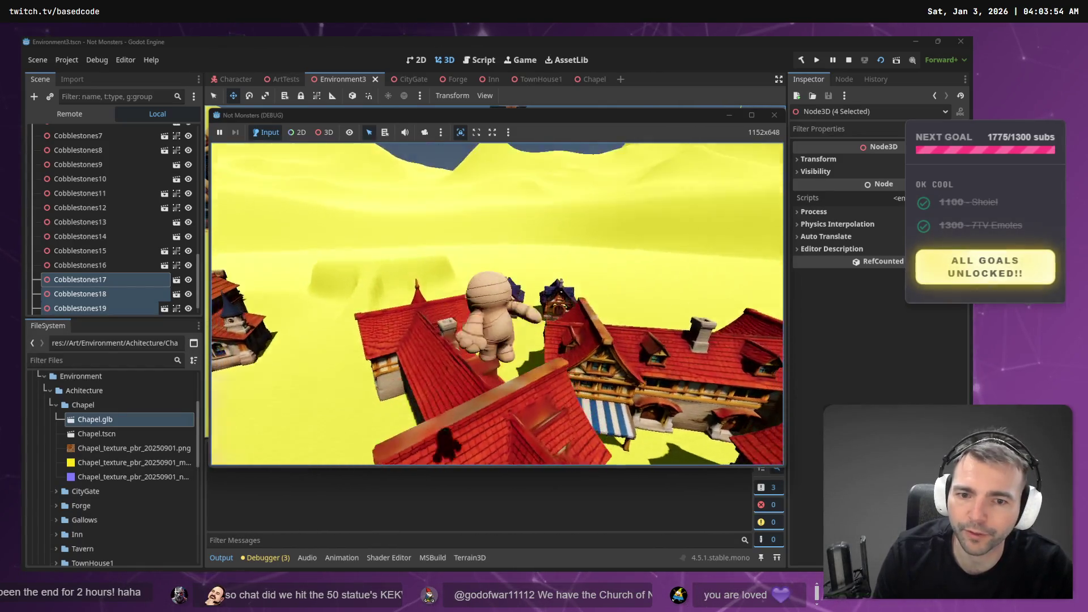
key(w)
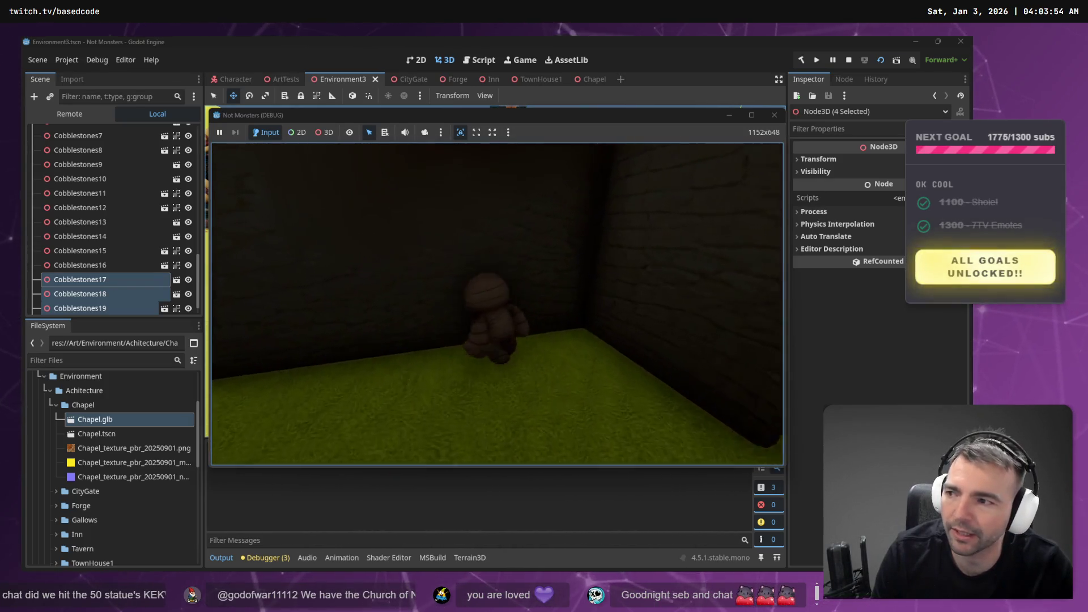
key(s)
key(d)
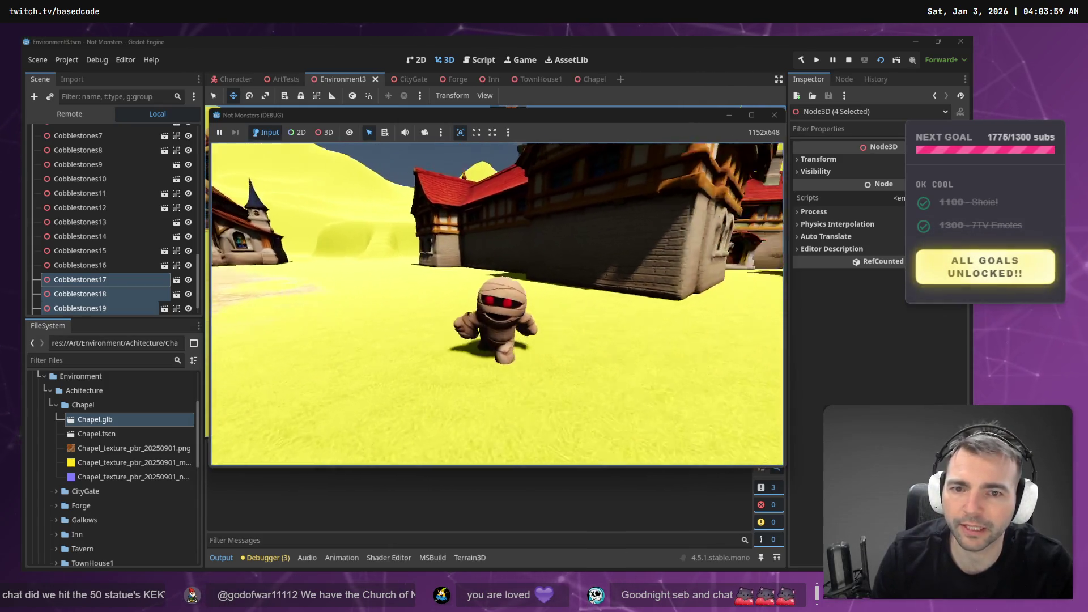
key(Escape)
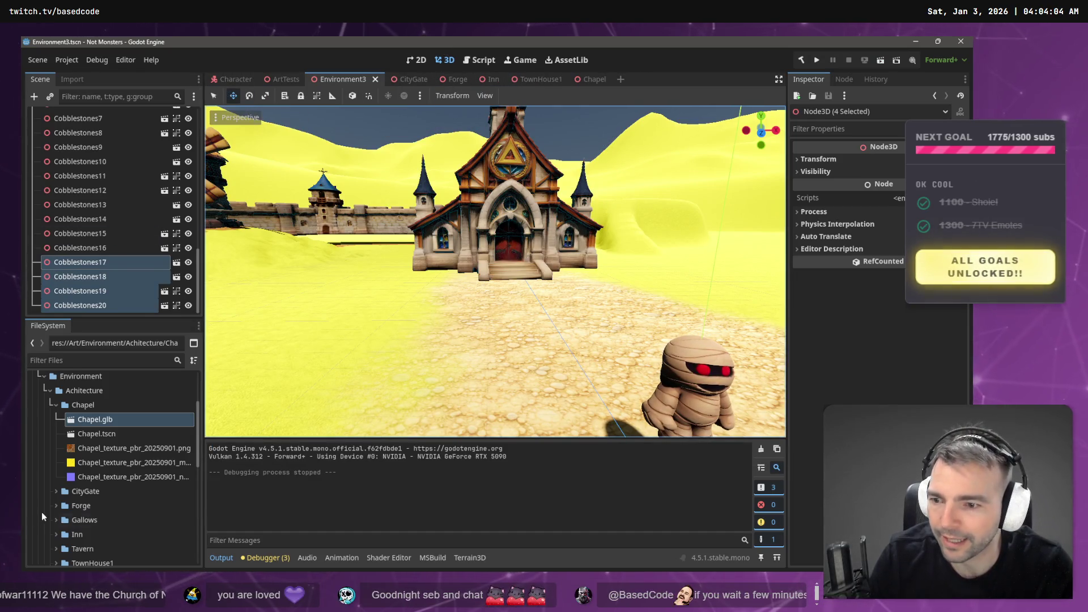
Open the Inn scene and replace it with a new inherited scene from Inn.glb
scroll(74, 512, down, 1)
scroll(74, 512, down, 2)
click(56, 463)
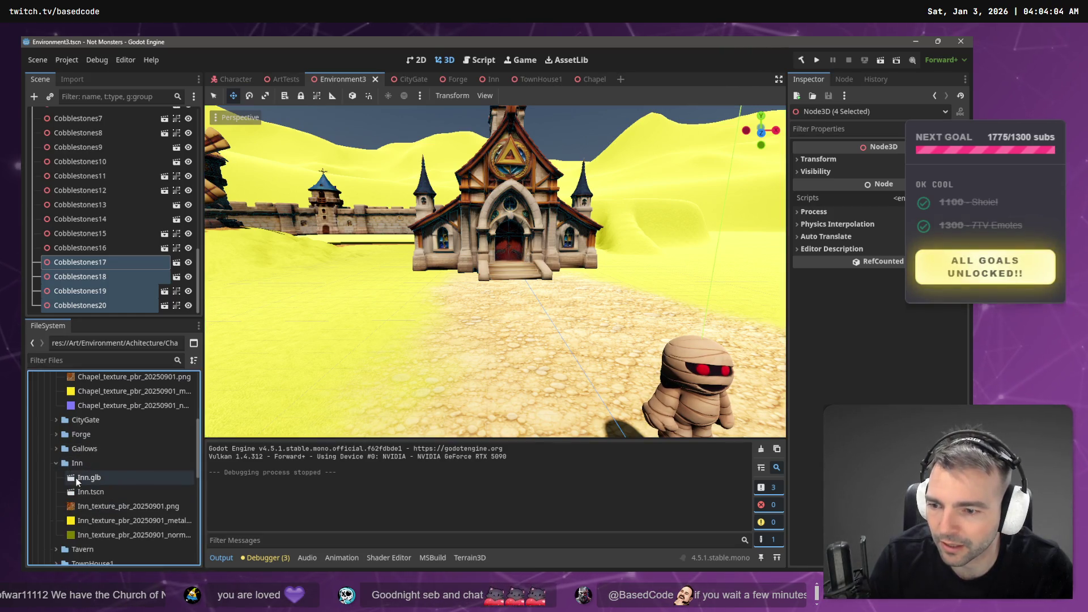
double_click(185, 488)
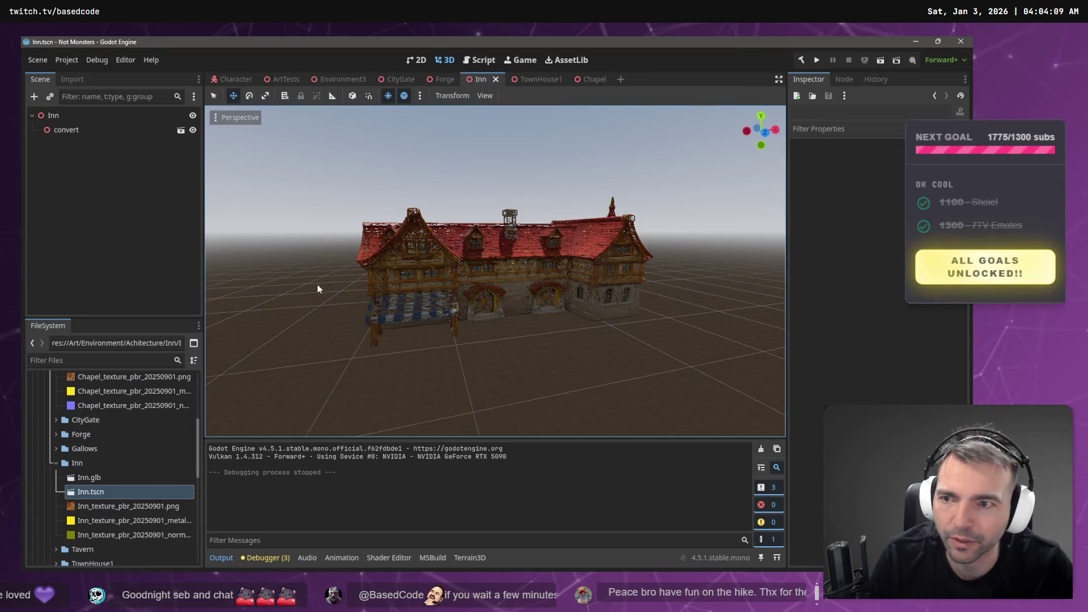
click(90, 130)
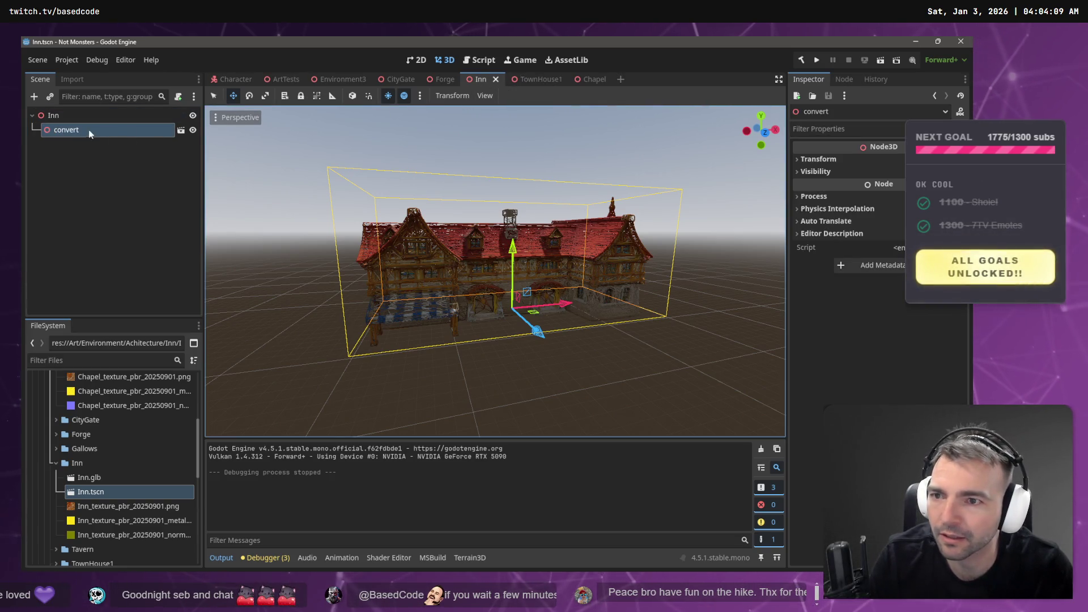
click(182, 132)
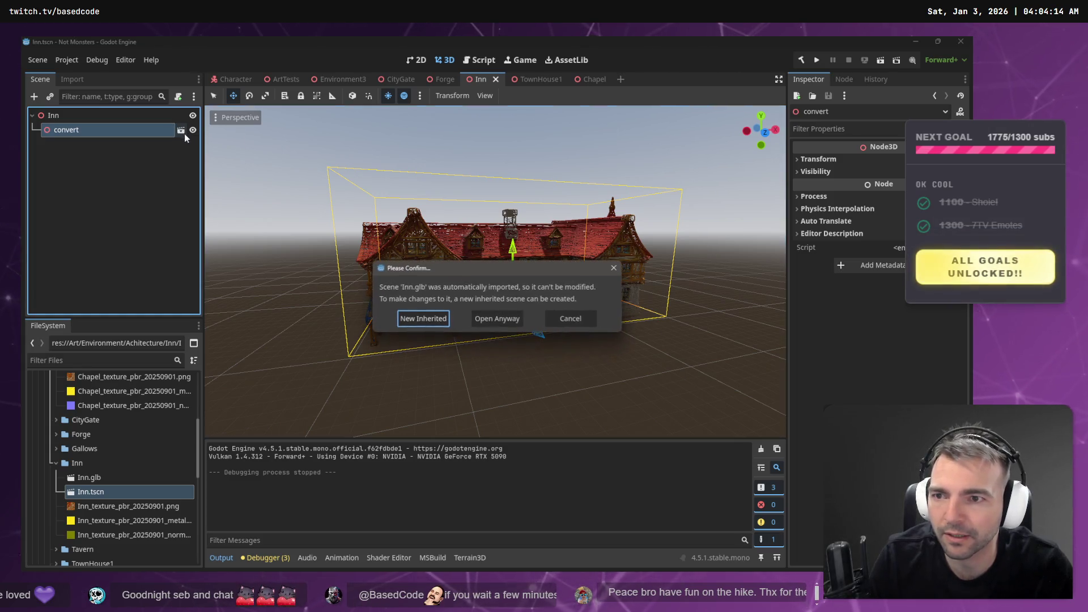
click(440, 321)
click(486, 85)
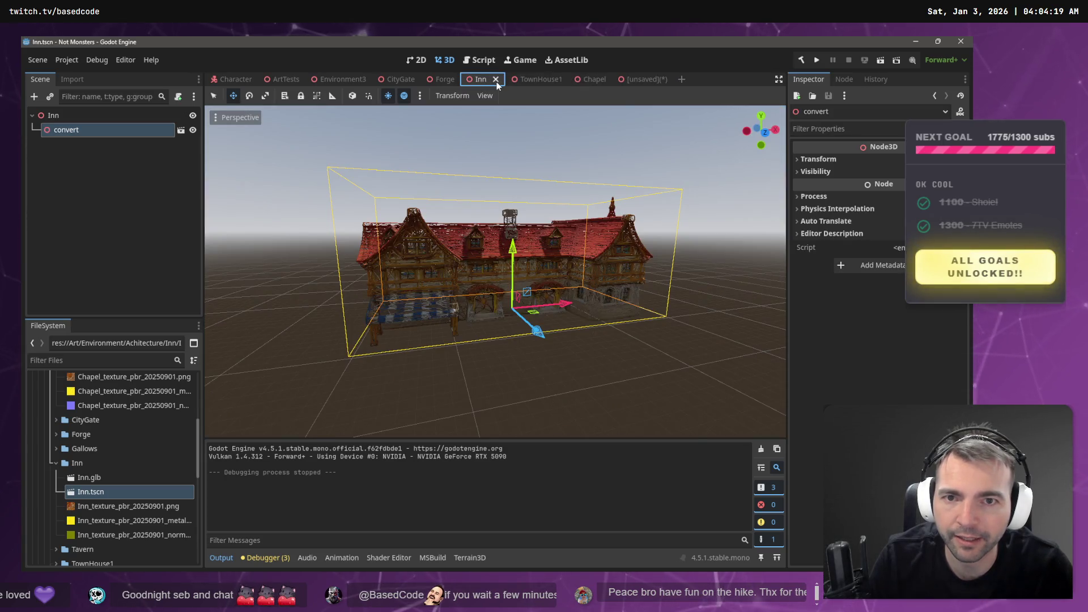
click(496, 80)
click(601, 80)
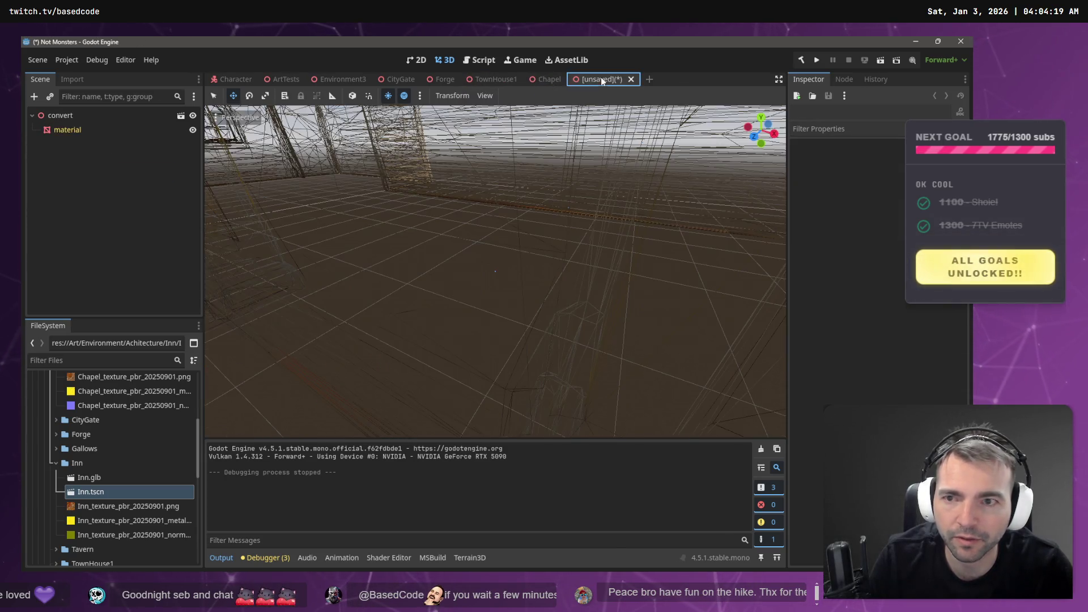
Add a StaticBody3D node directly under the convert root
click(80, 130)
right_click(73, 163)
mouse_move(88, 172)
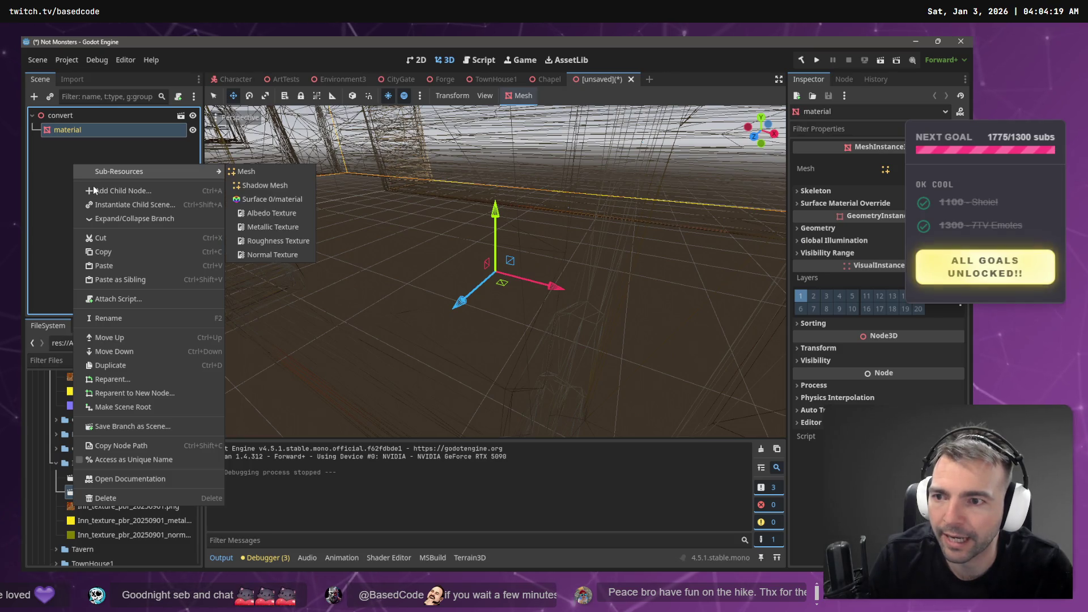
click(98, 195)
double_click(432, 270)
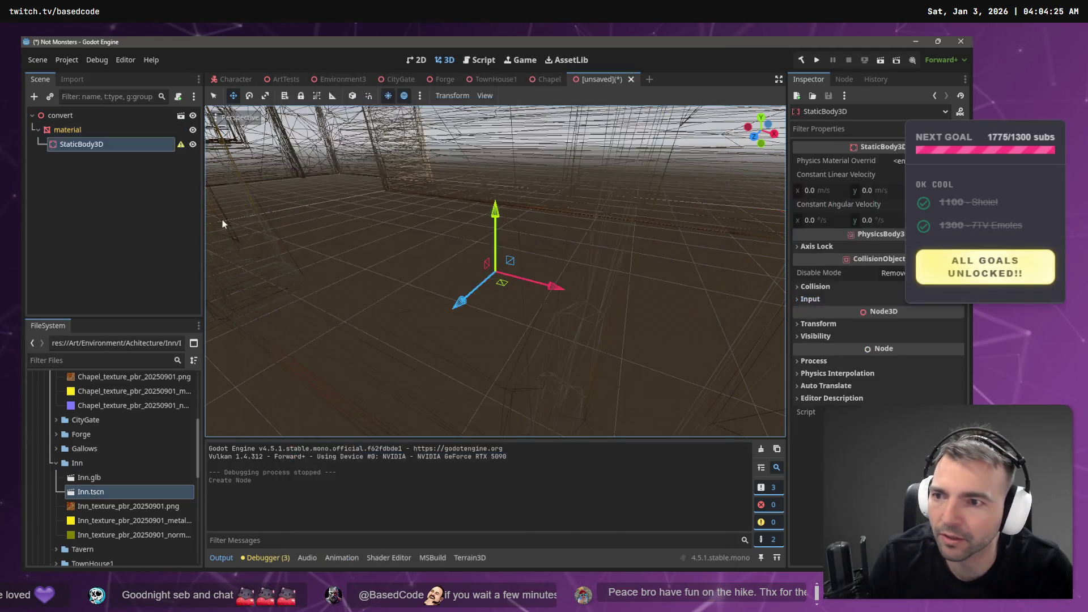
drag(100, 144, 75, 127)
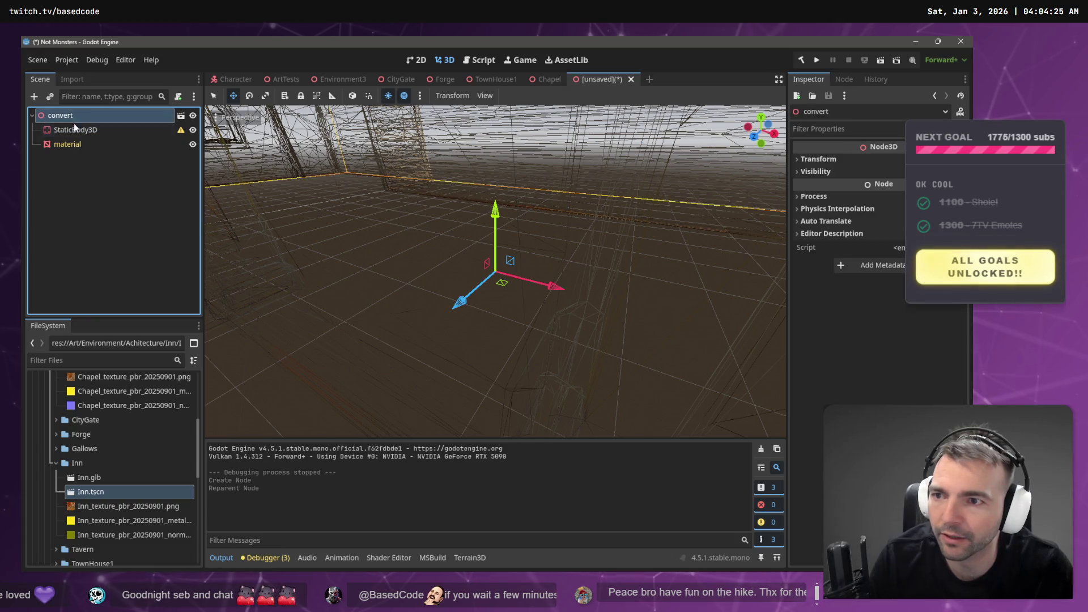
Create a trimesh collision shape from the material mesh and place it inside StaticBody3D
click(71, 144)
click(520, 95)
click(539, 116)
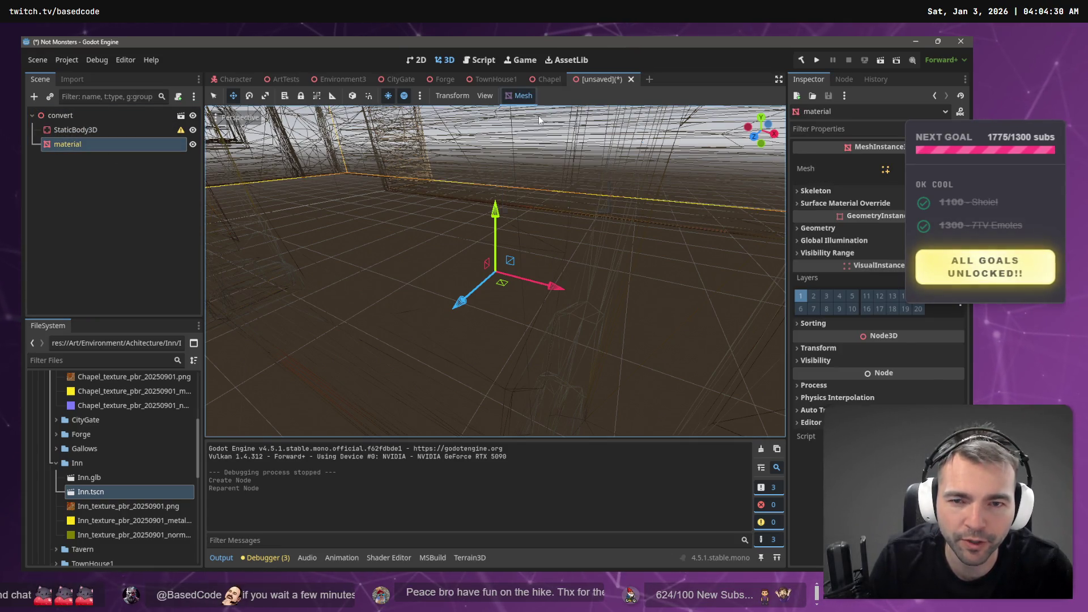
click(466, 338)
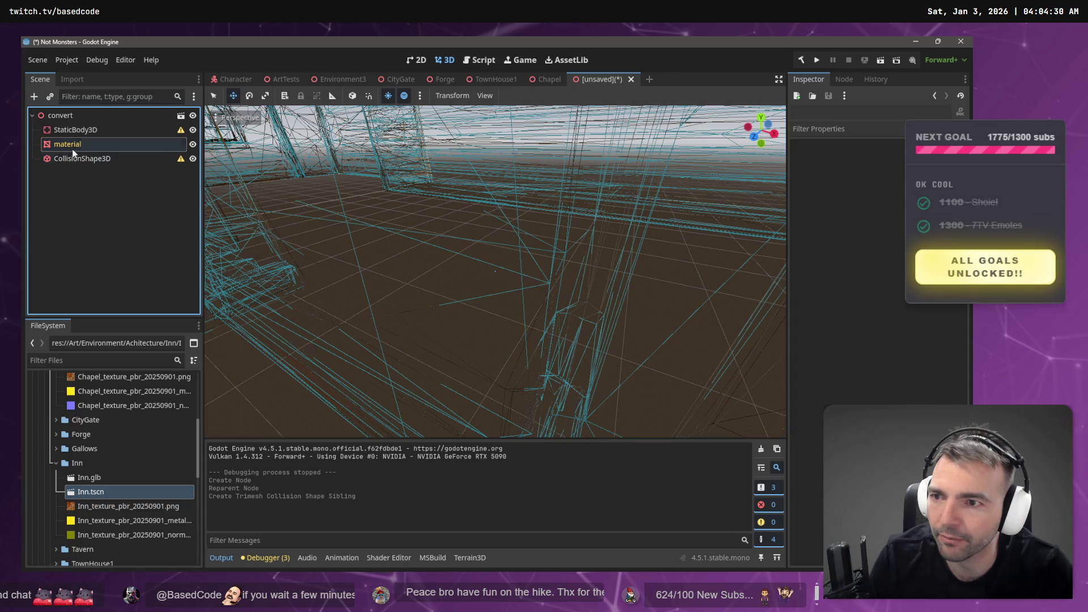
mouse_move(74, 158)
mouse_down()
mouse_move(87, 136)
mouse_move(60, 136)
mouse_move(63, 122)
mouse_move(69, 167)
mouse_up()
click(55, 118)
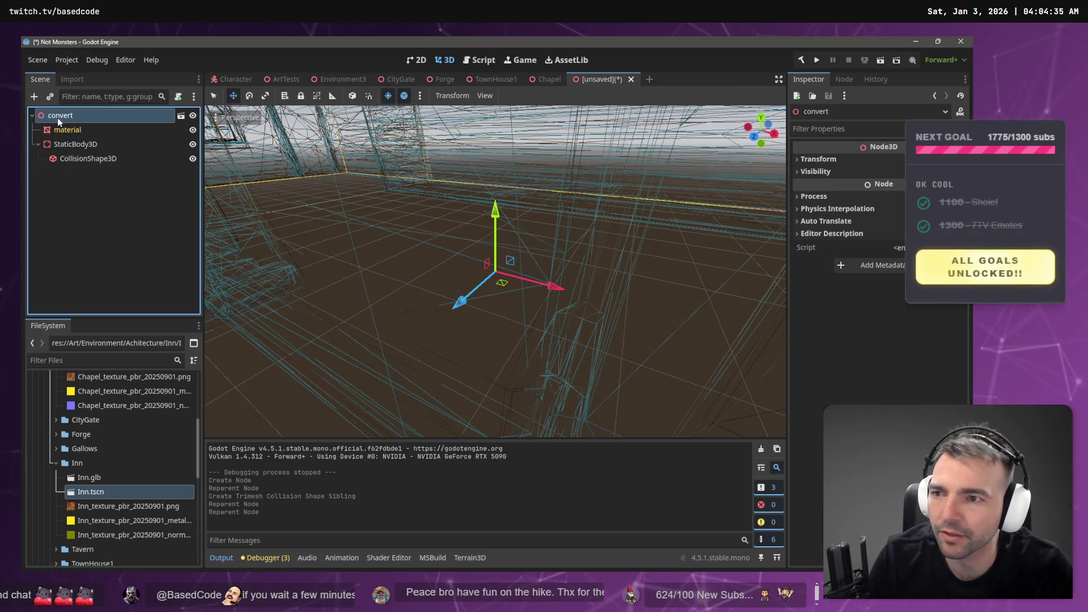
Save the scene over Inn.tscn in the Inn folder
key(ctrl+s)
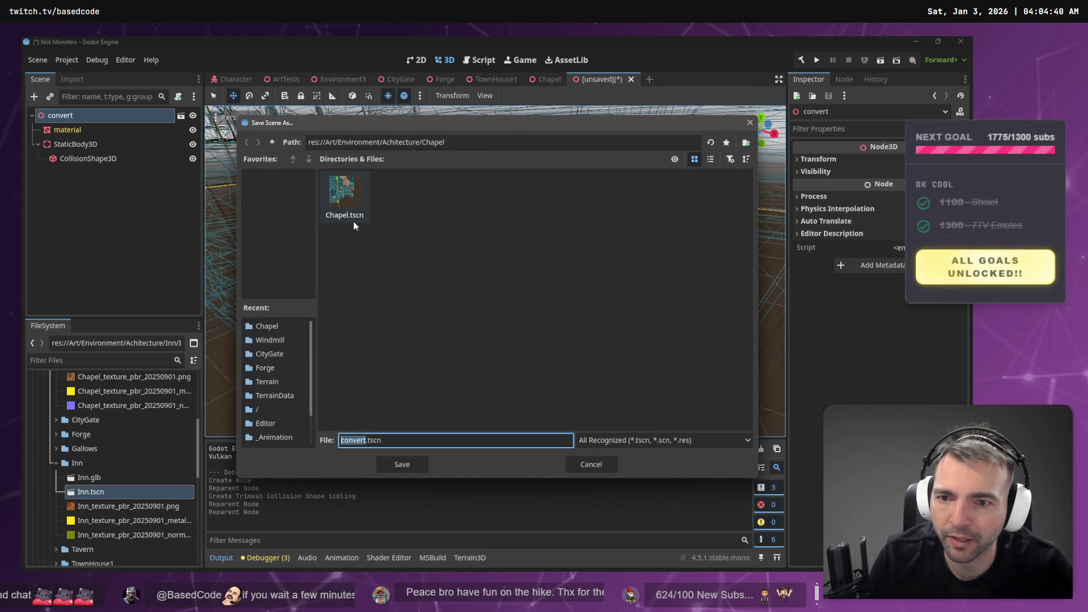
click(453, 142)
key(BackSpace)
key(BackSpace)
key(BackSpace)
key(Return)
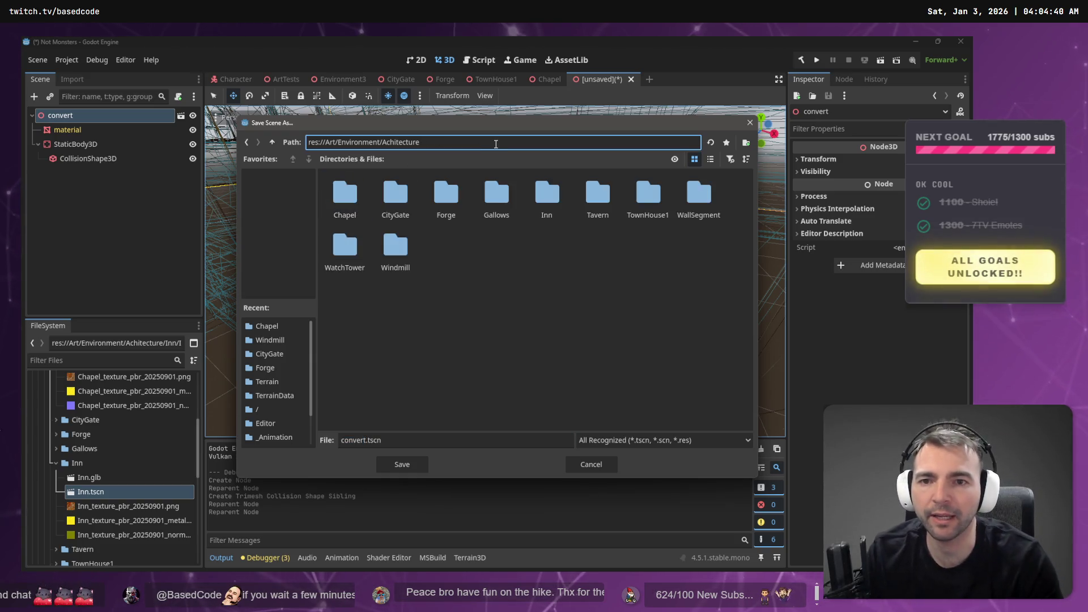
double_click(565, 189)
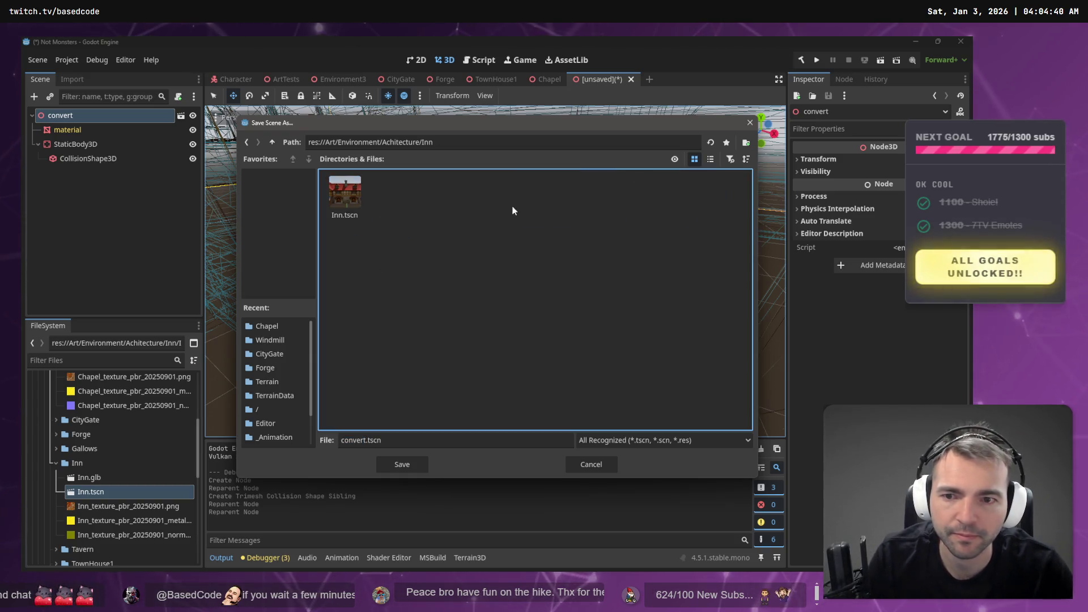
double_click(349, 196)
click(437, 320)
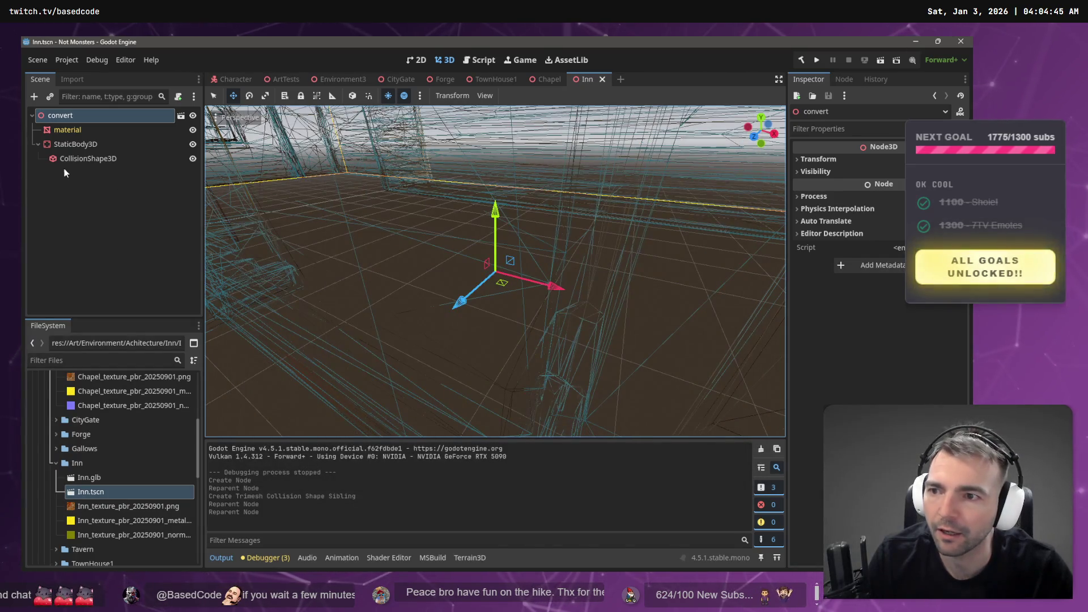
Rename the convert root node to Inn
double_click(84, 116)
text(I)
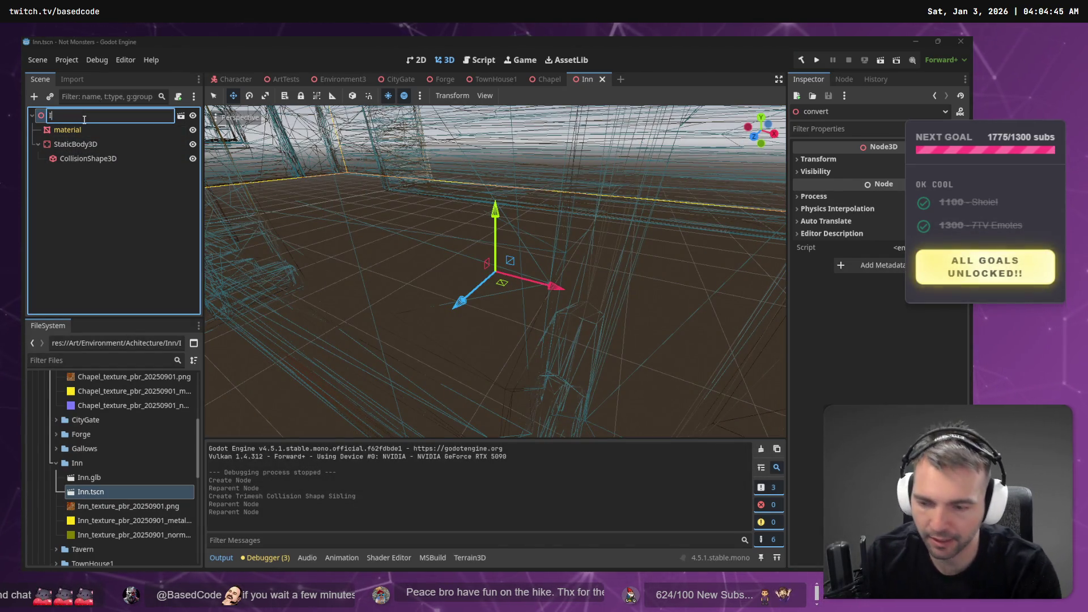
text(nn)
key(Return)
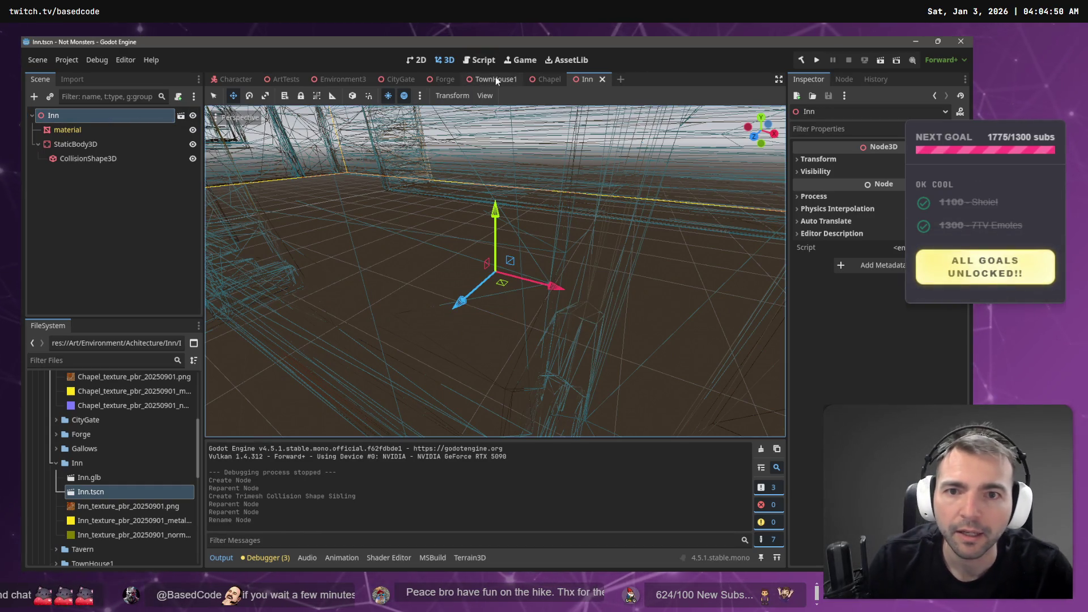
Run the game from Environment3 and walk the character to the inn, jumping onto its roof
click(343, 80)
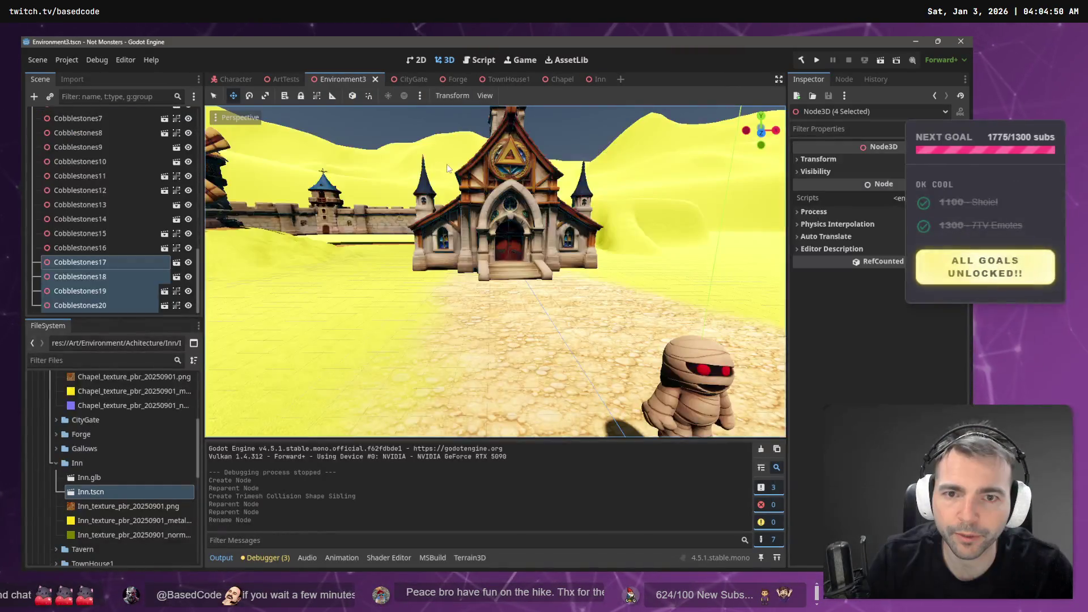
key(f)
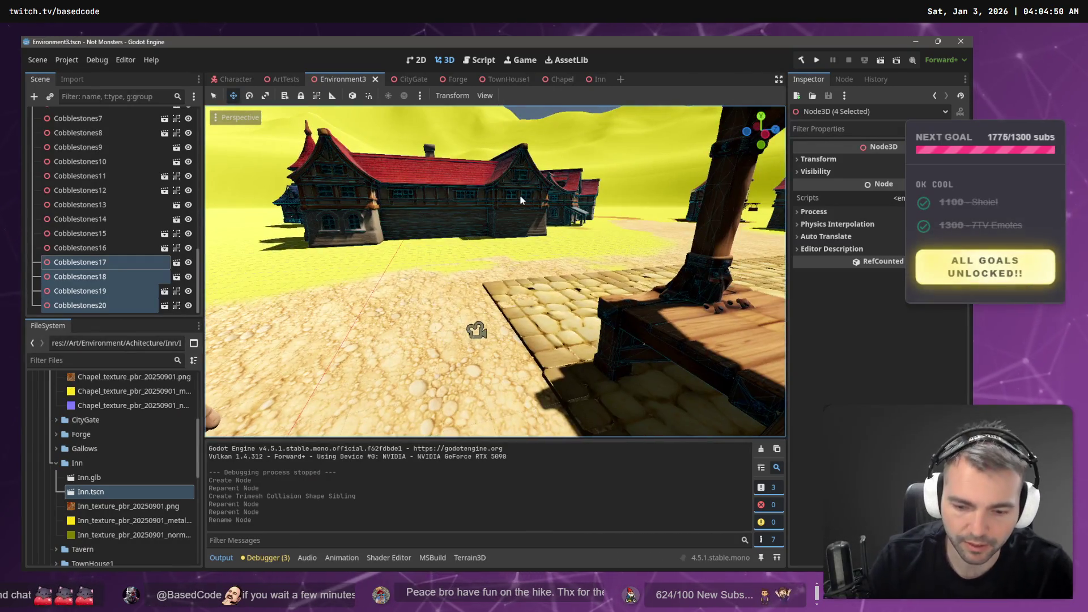
key(F5)
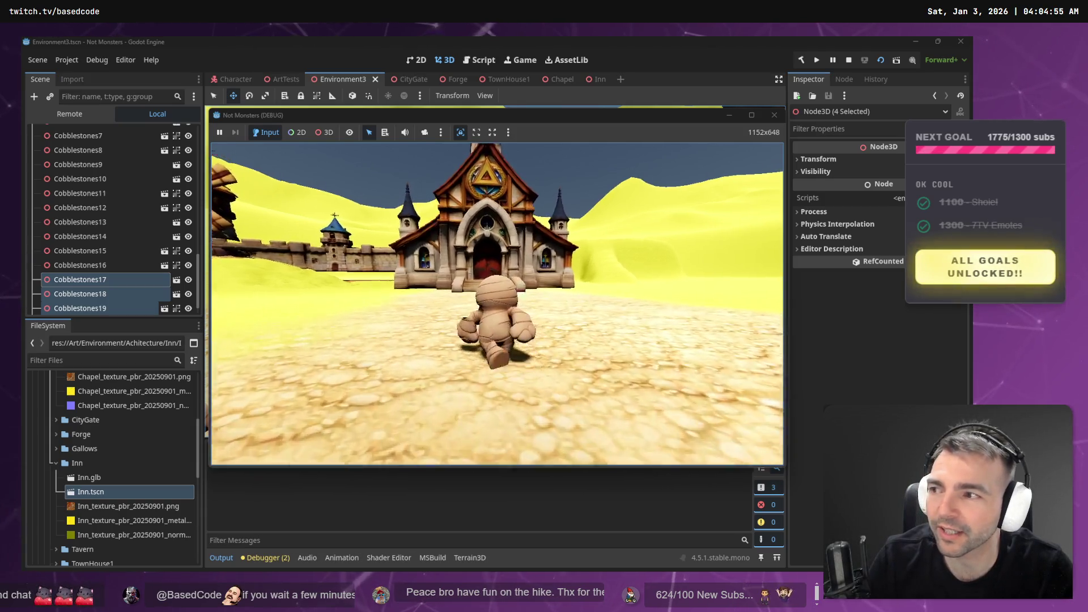
key(w)
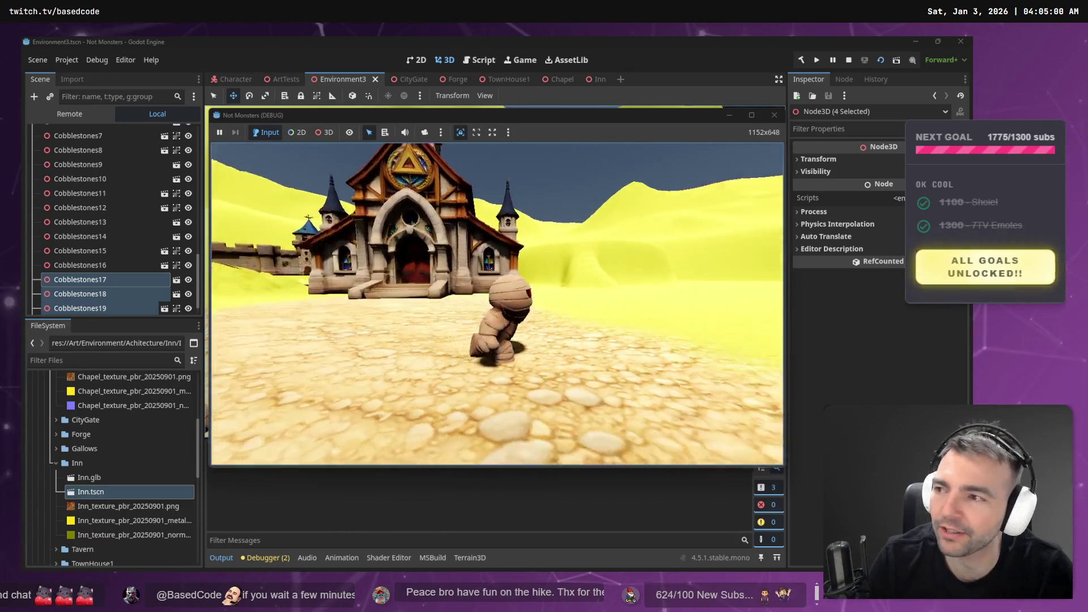
key(w)
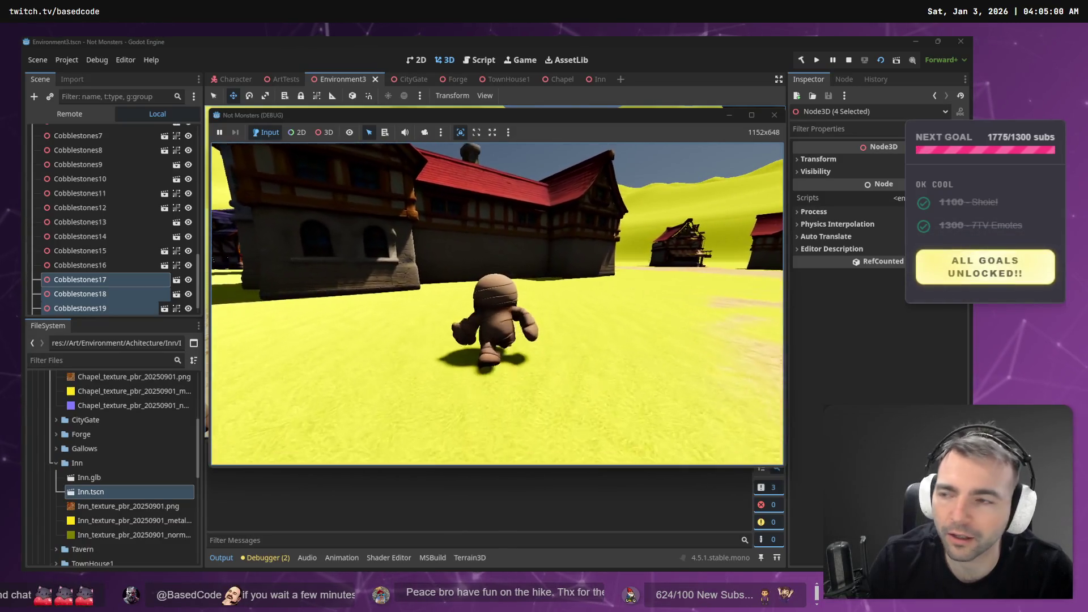
key(space)
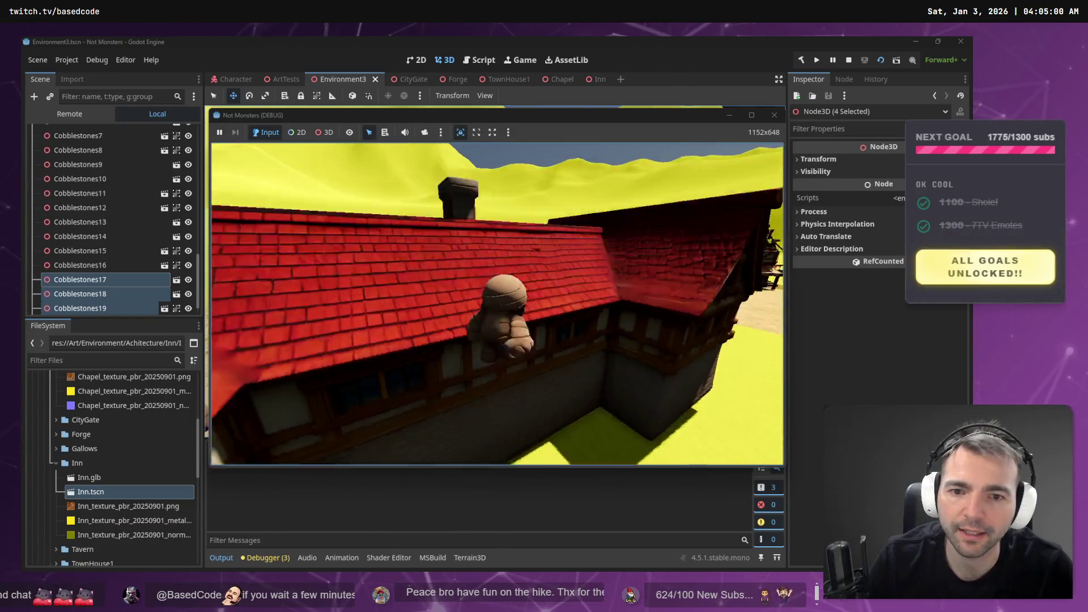
Walk across the red inn roofs to the brick parapet, stop the game, and save
key(w)
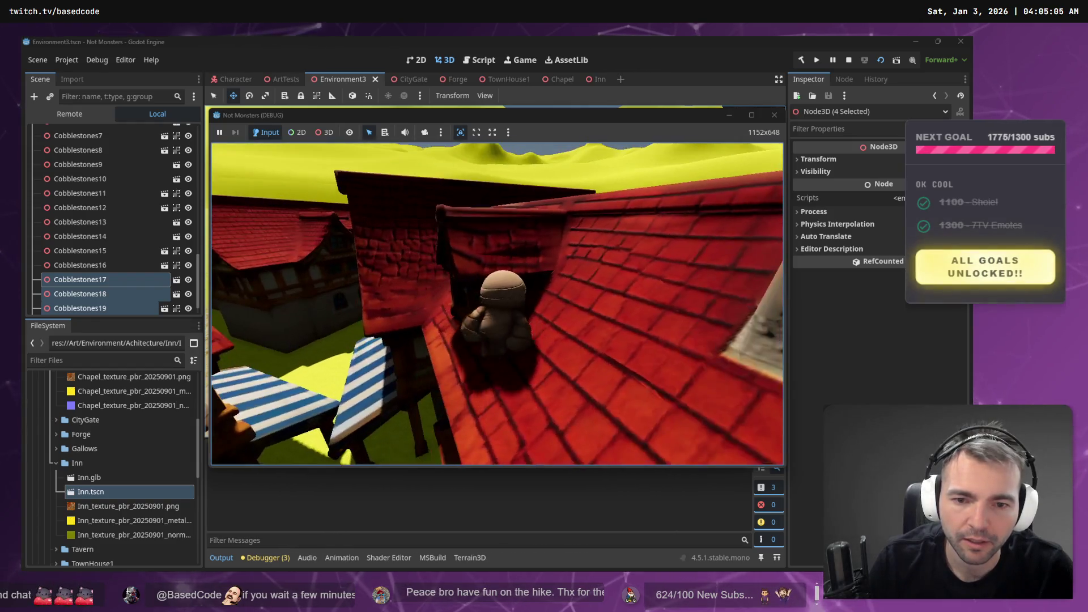
key(w)
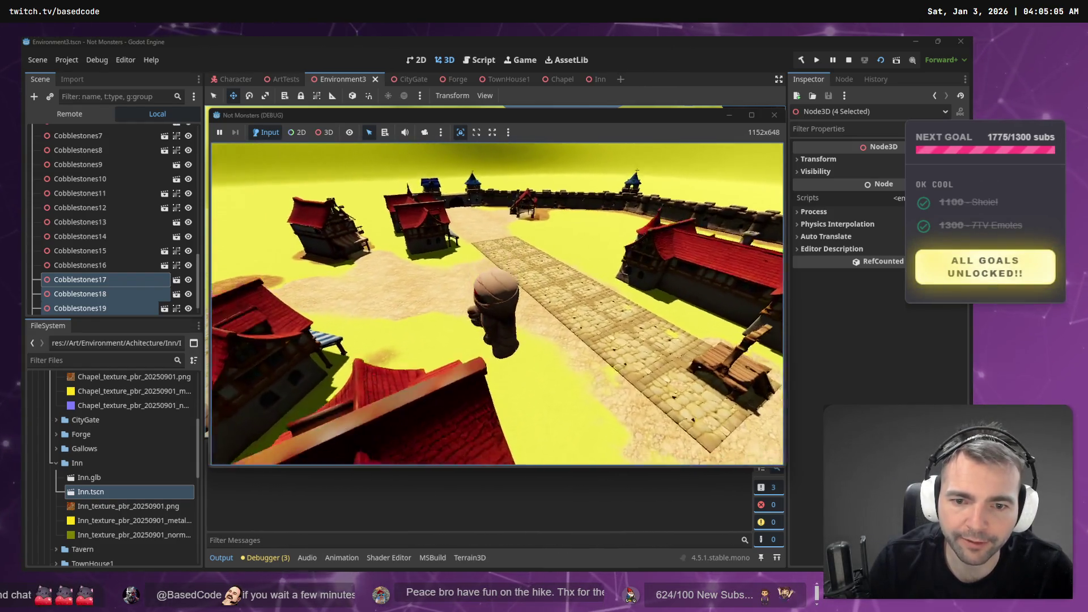
key(w)
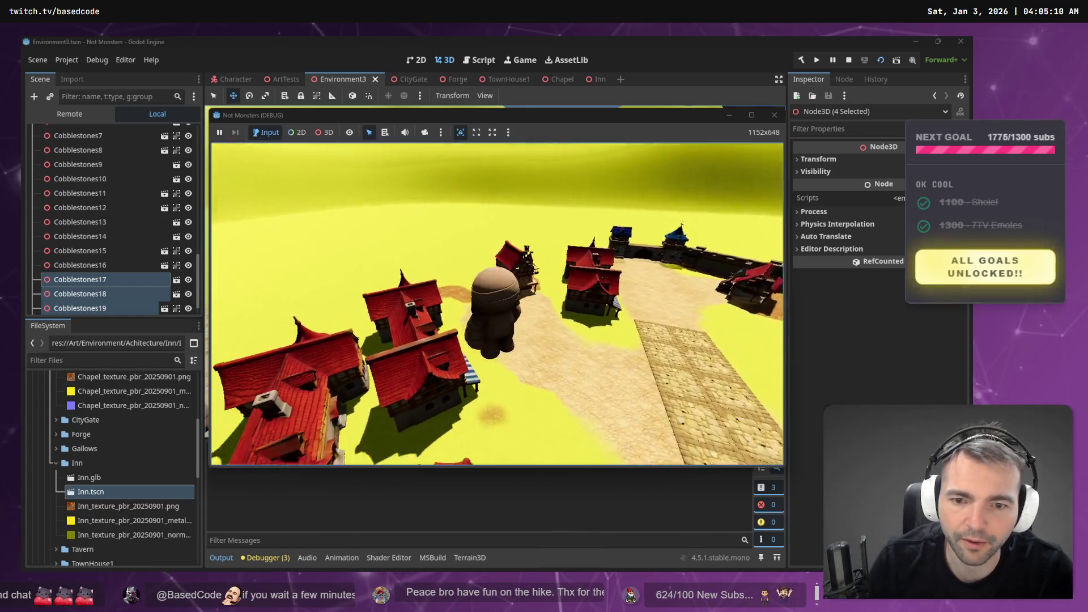
key(w)
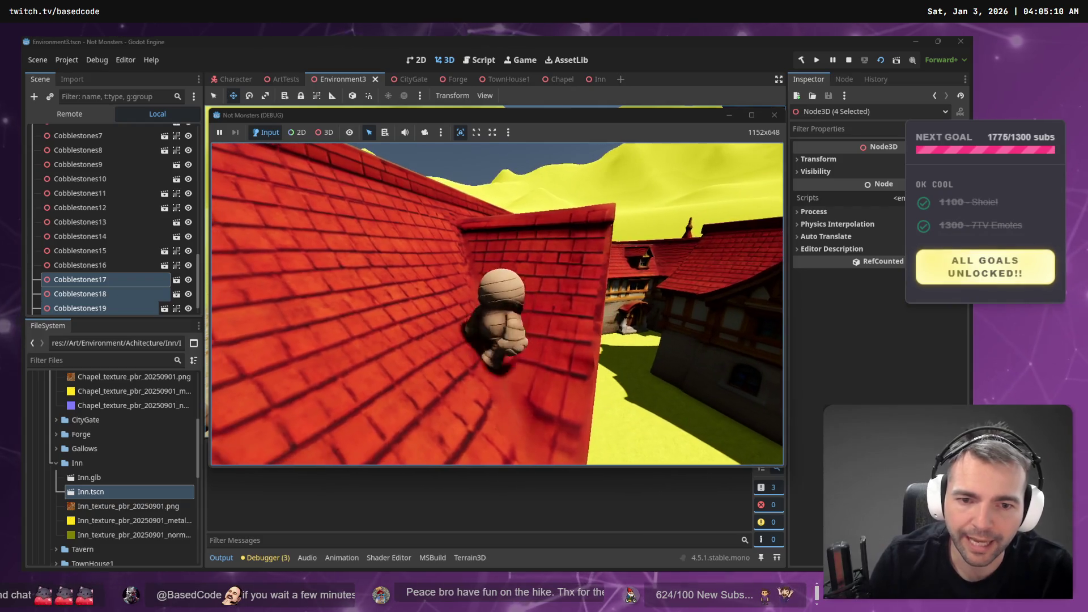
key(F8)
scroll(124, 277, up, 10)
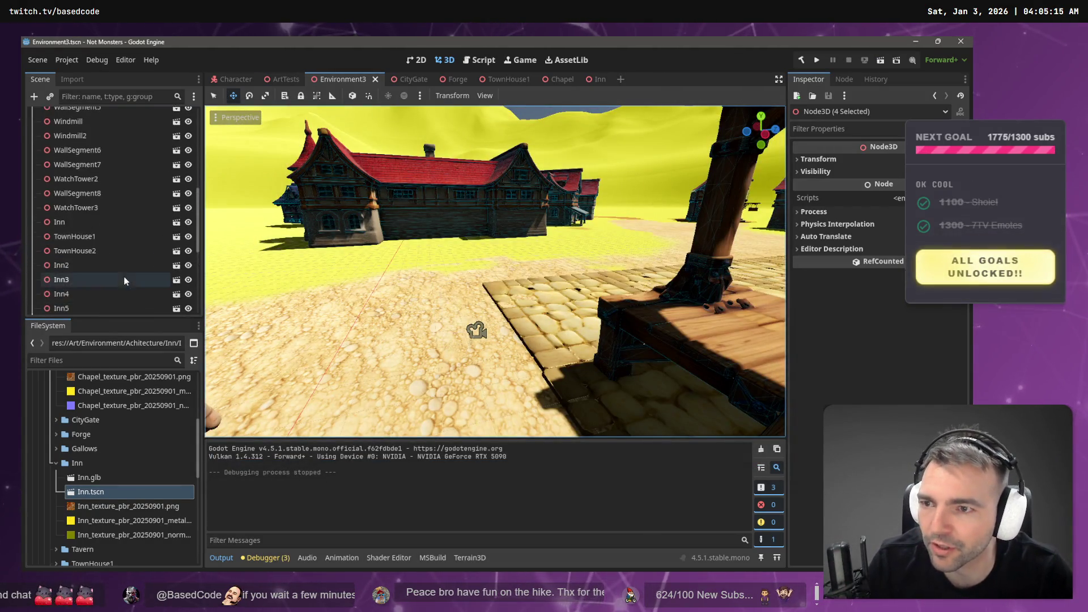
key(ctrl+s)
In the Character scene, select the Character root and turn off Floor > Constant Speed
click(230, 78)
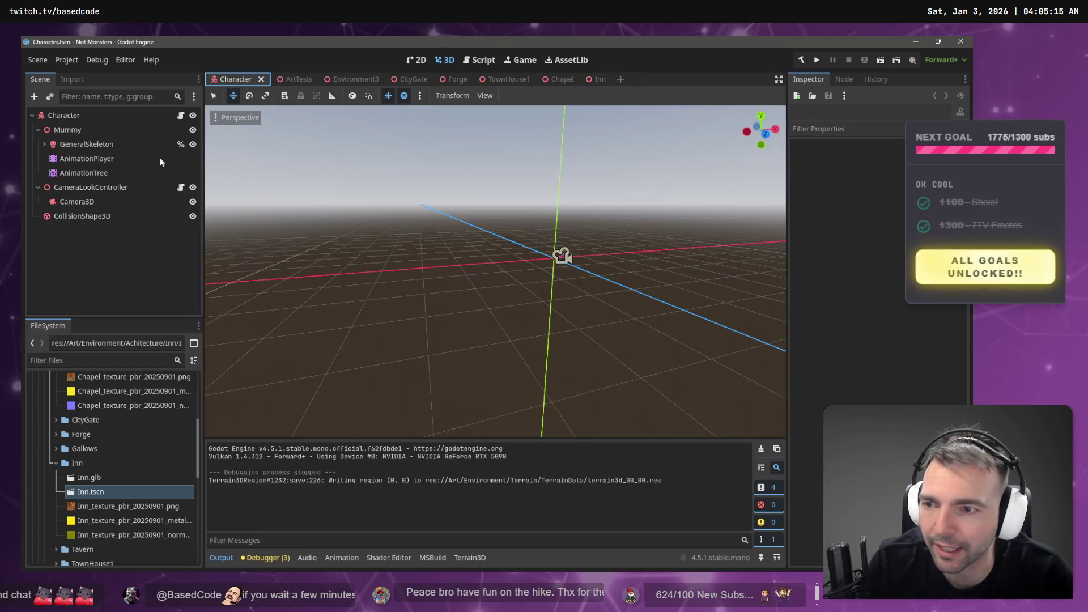
click(71, 130)
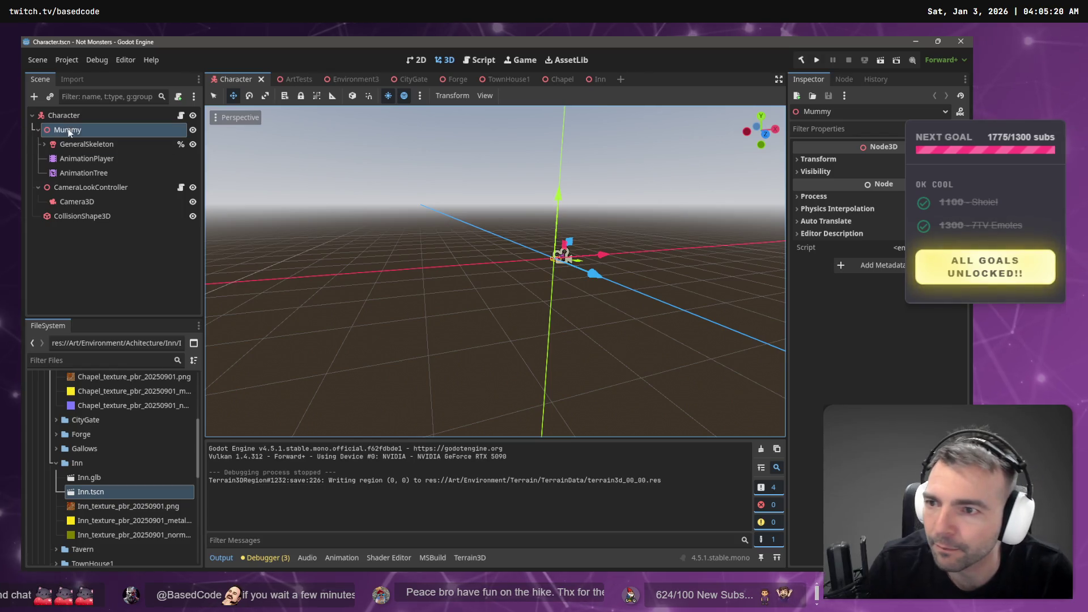
click(85, 144)
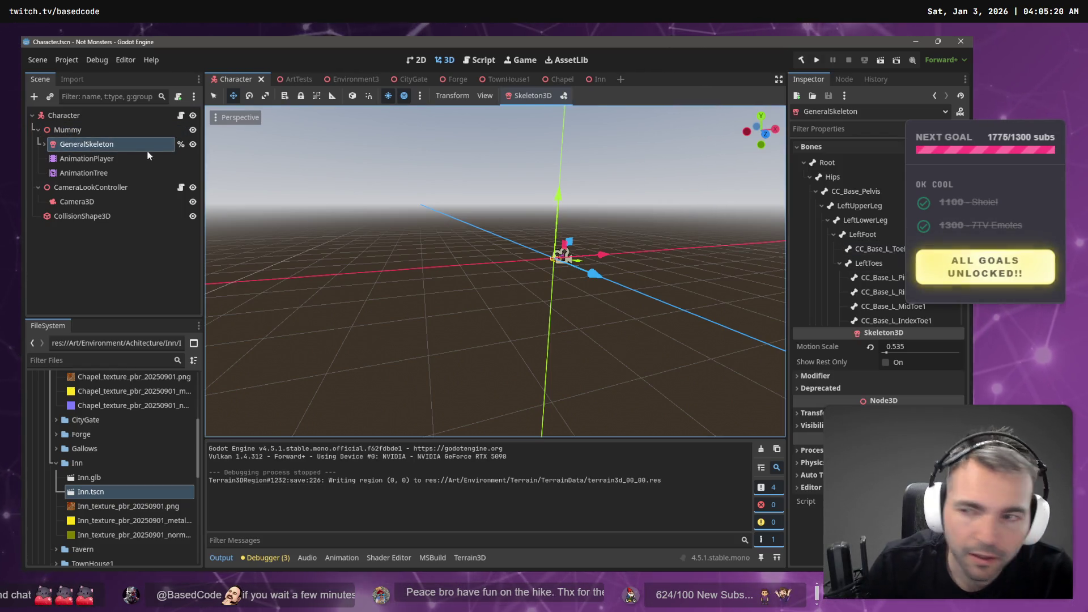
click(83, 128)
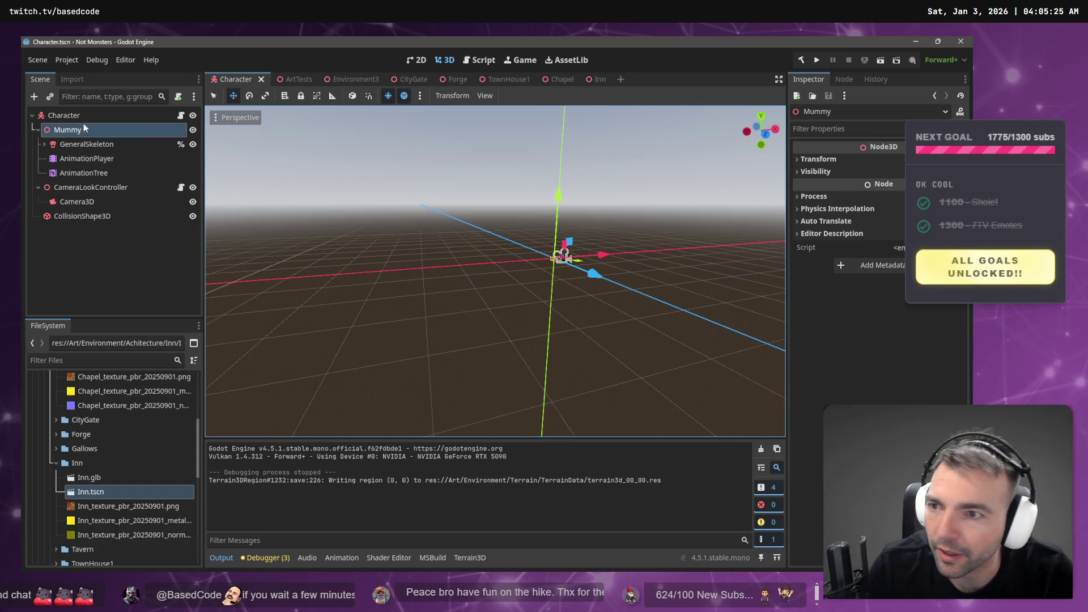
click(83, 117)
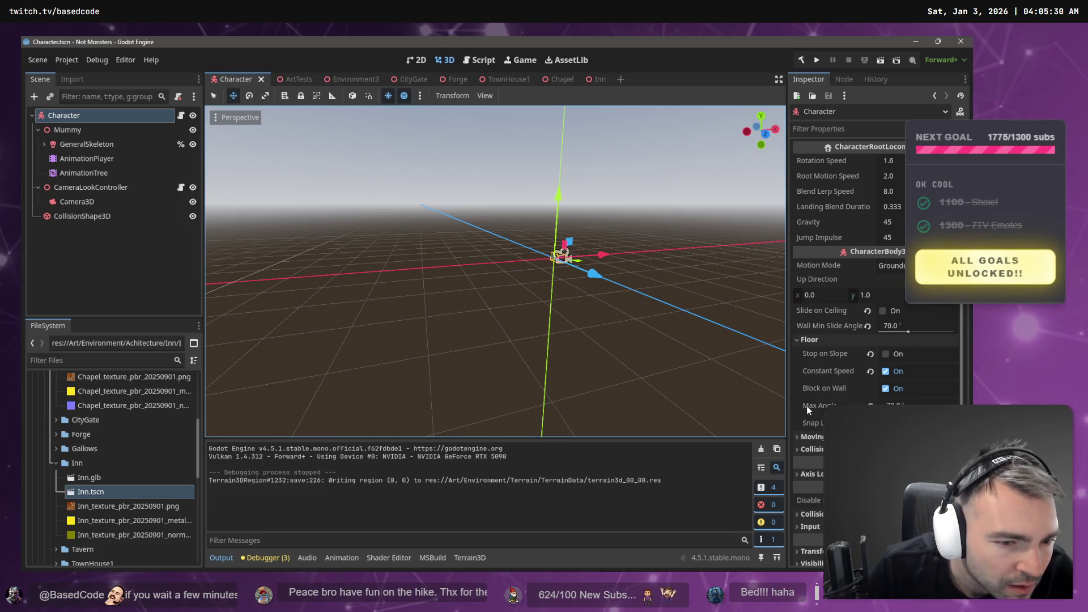
mouse_move(807, 406)
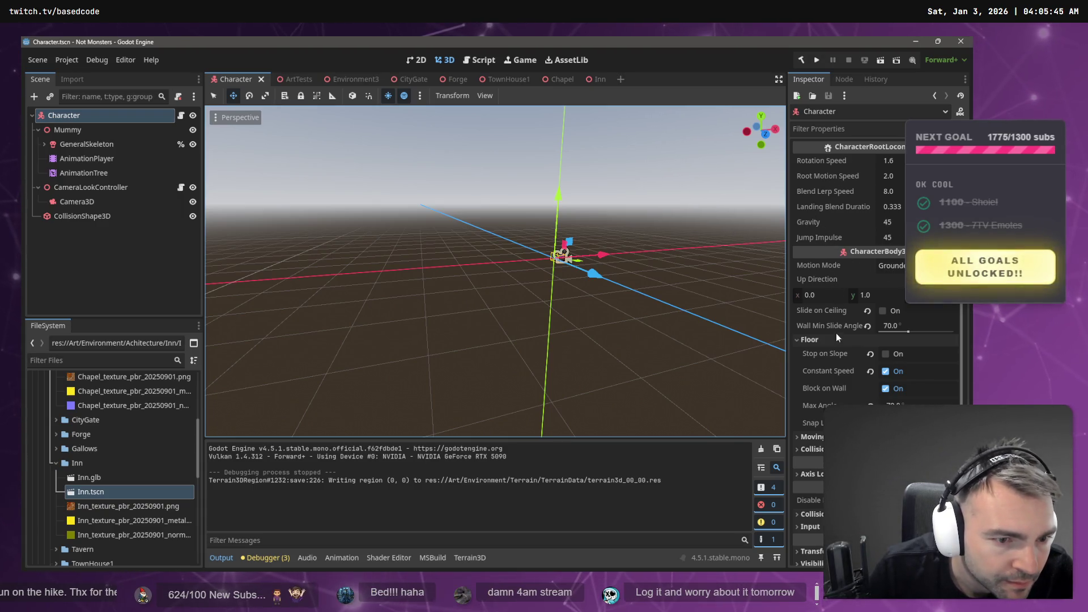
mouse_move(812, 355)
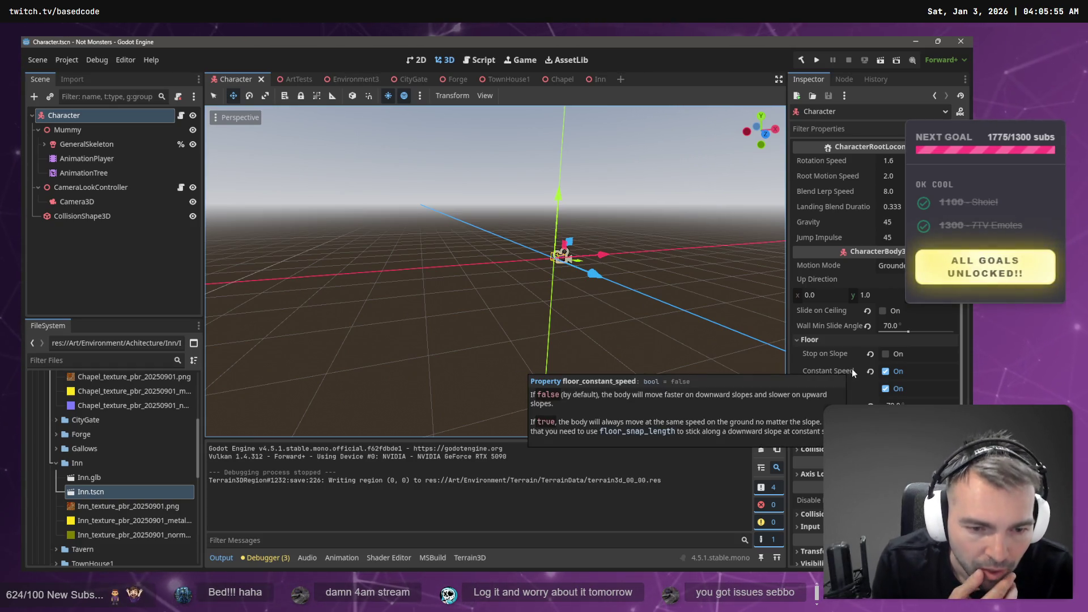
click(854, 371)
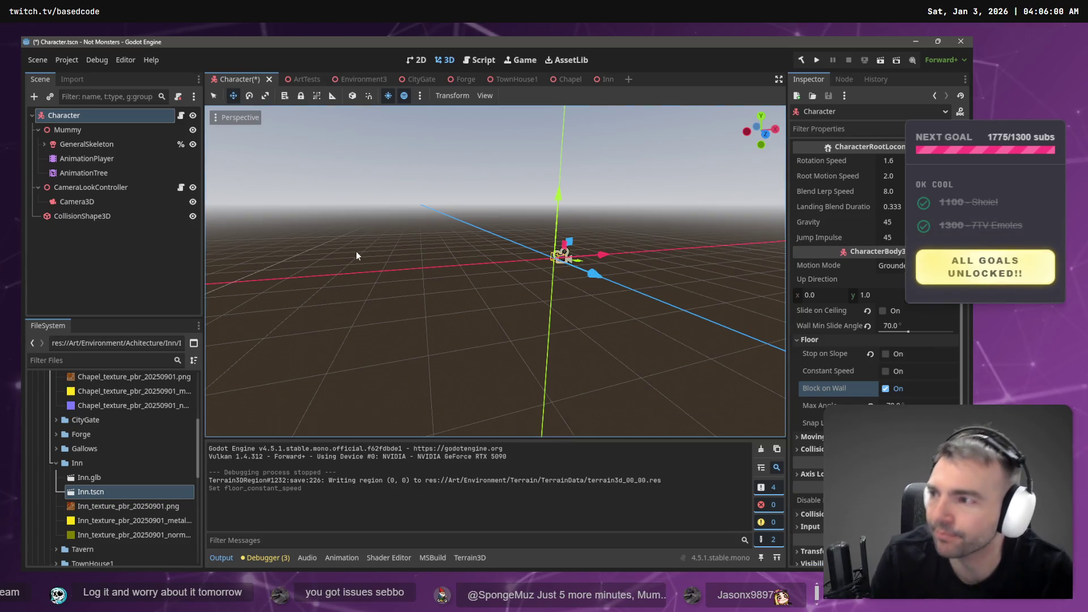
Save the Character scene, test-run it briefly, then stop the game
key(ctrl+s)
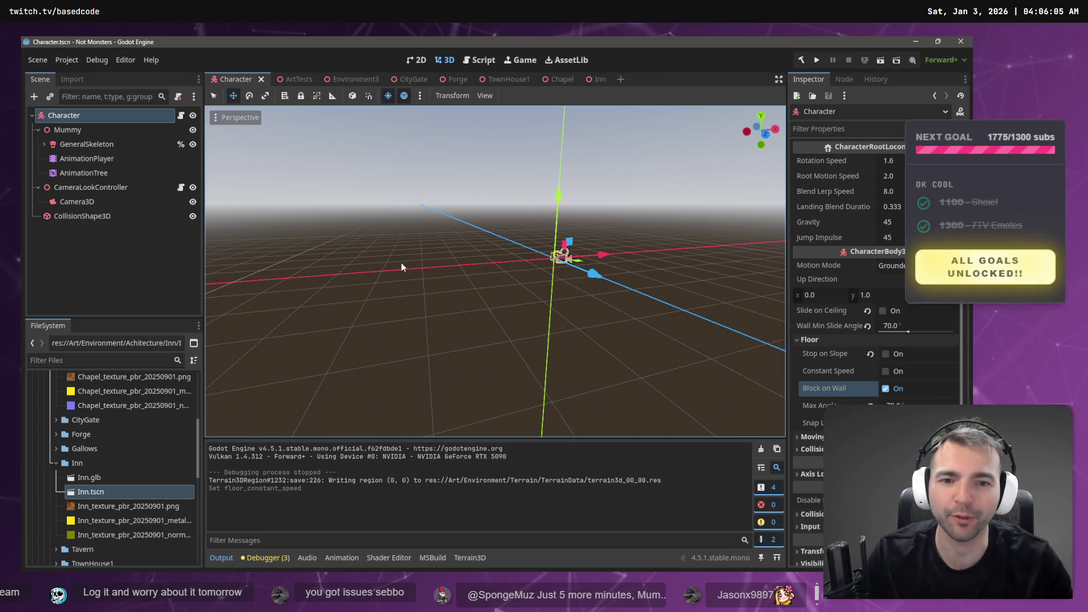
key(F6)
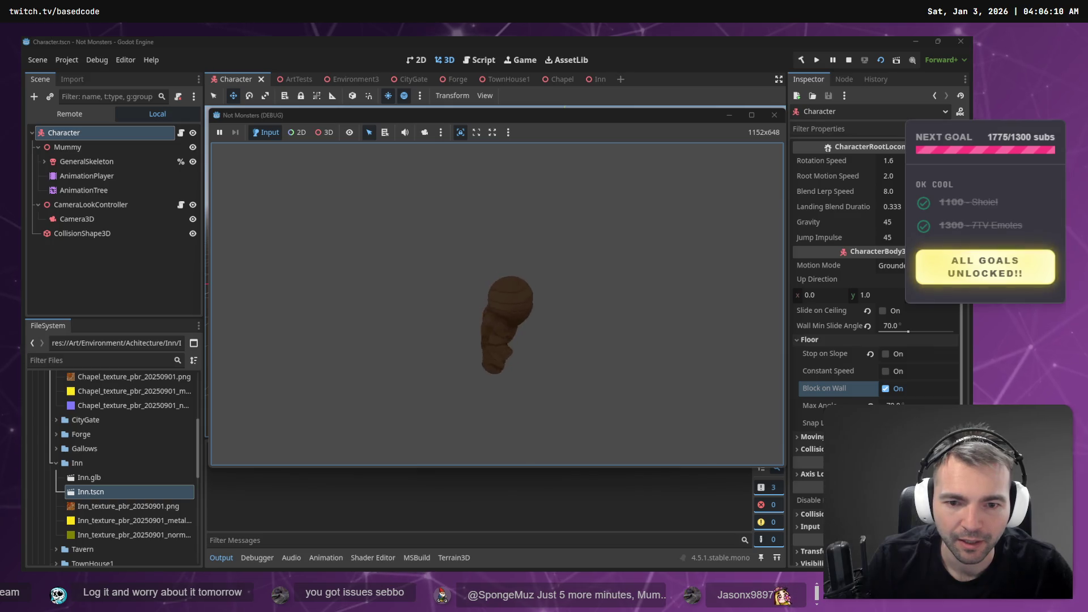
key(F8)
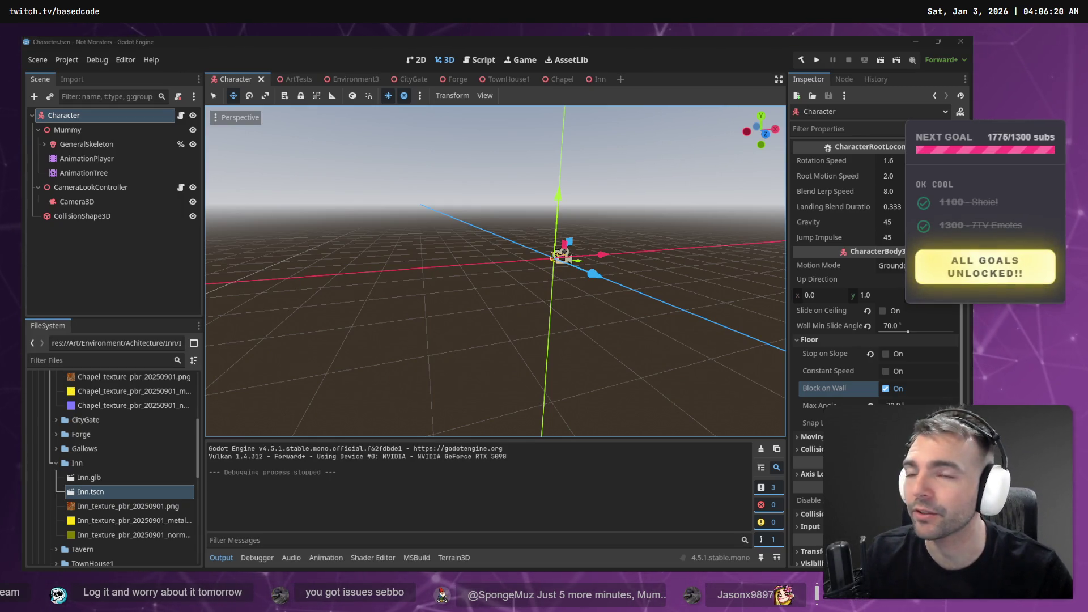
key(alt+Tab)
Navigate the browser to the twitch.tv home page
text(/t)
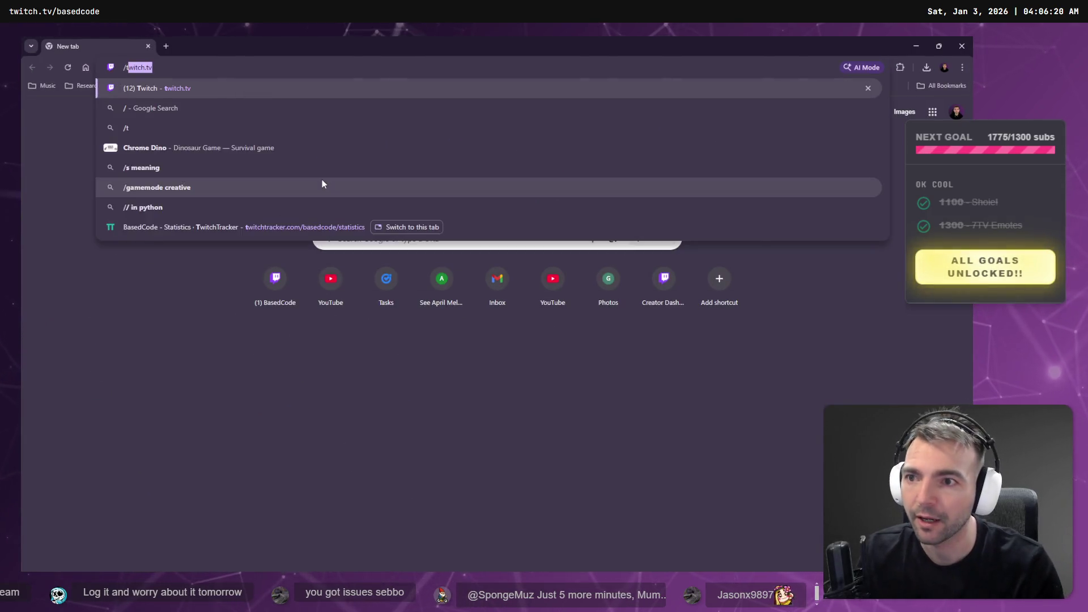
text(witch)
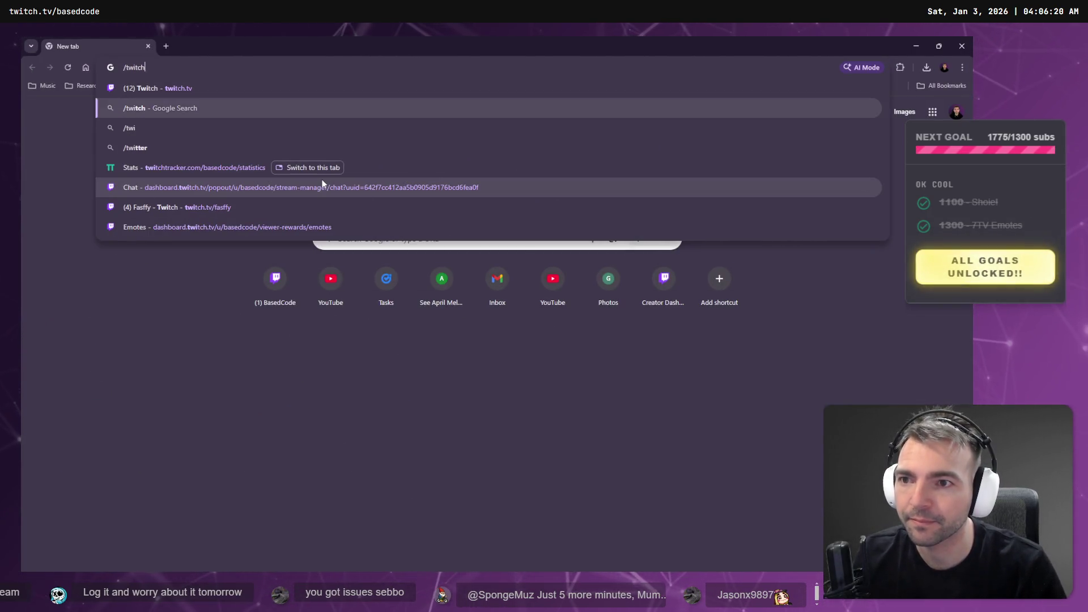
key(Down)
key(Down)
key(Down)
key(BackSpace)
key(BackSpace)
key(BackSpace)
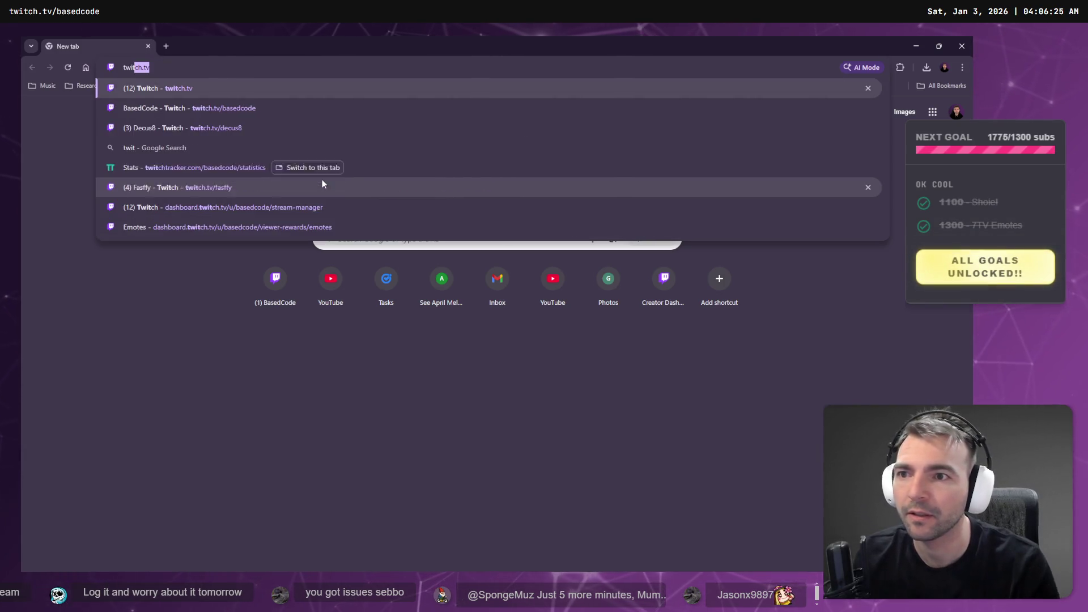
key(Return)
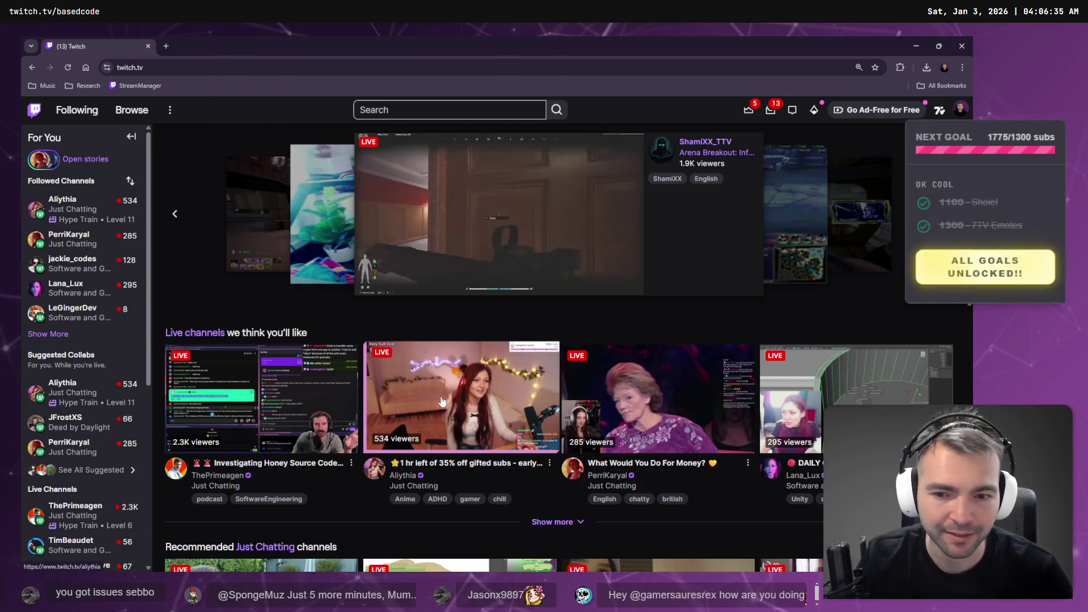
Browse recommended channels in tabs, closing the extra stream and channel tabs
scroll(443, 395, down, 3)
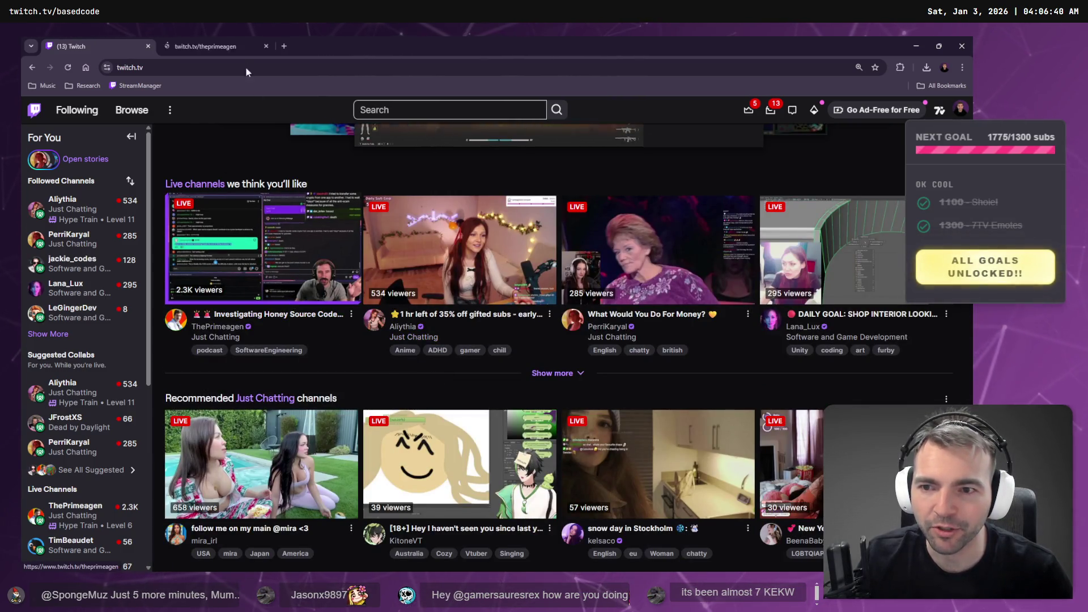
click(213, 42)
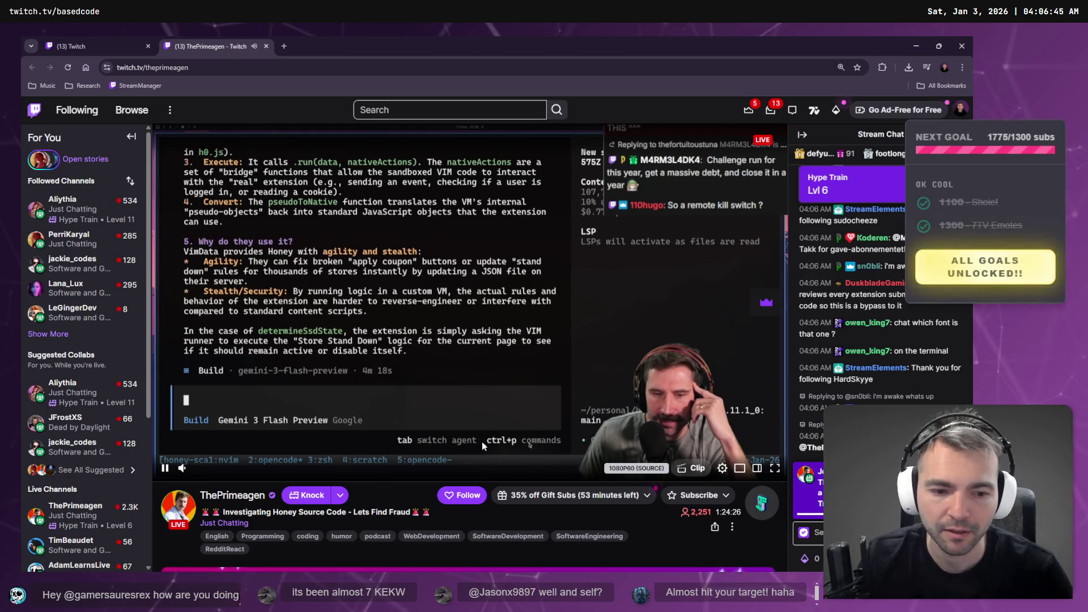
click(73, 46)
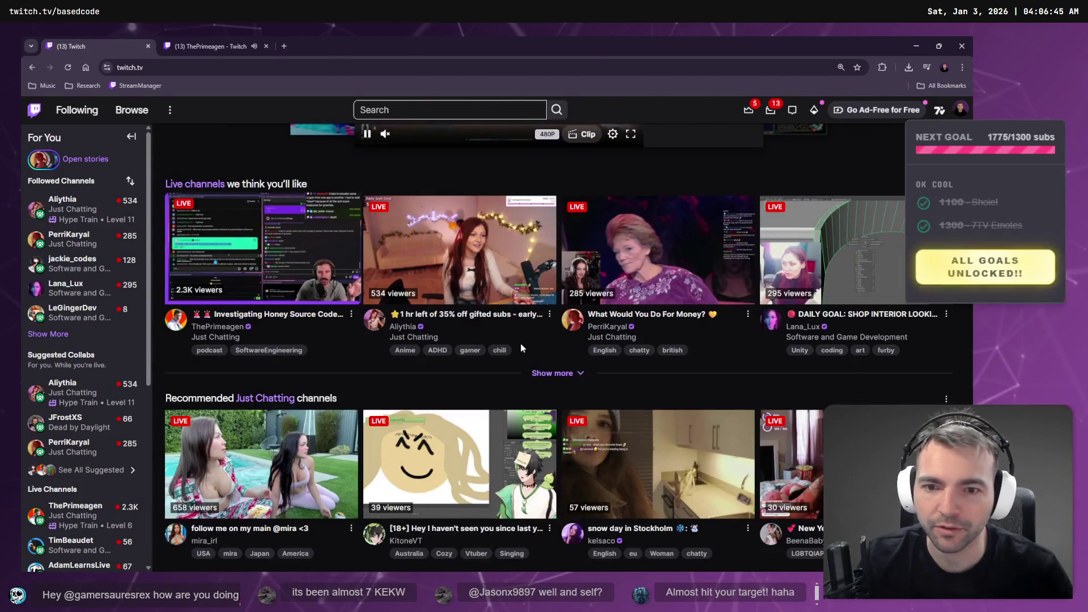
click(177, 46)
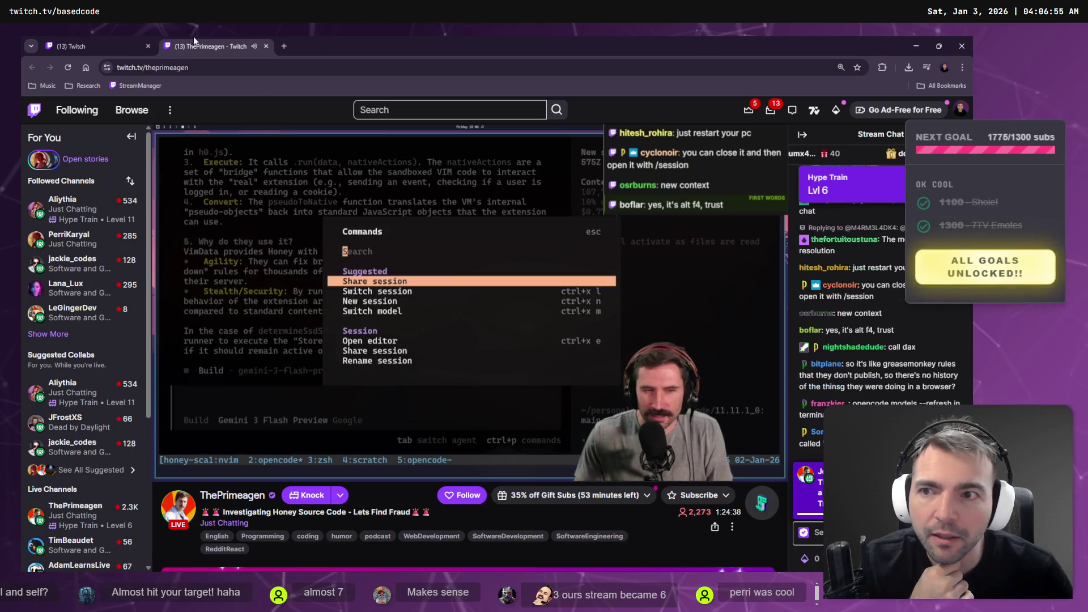
click(122, 36)
middle_click(462, 249)
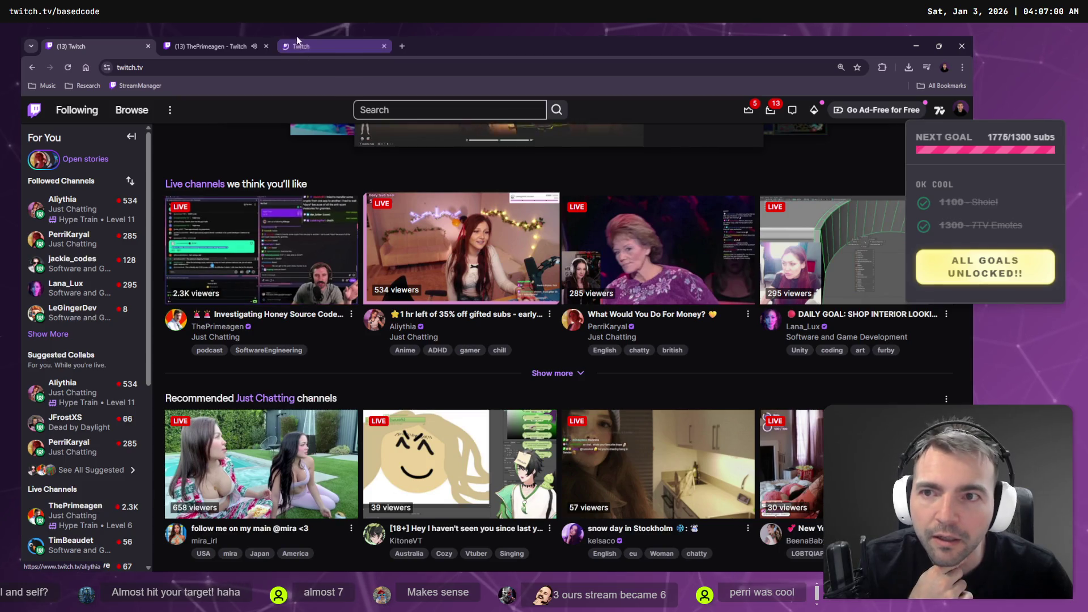
middle_click(236, 36)
click(244, 38)
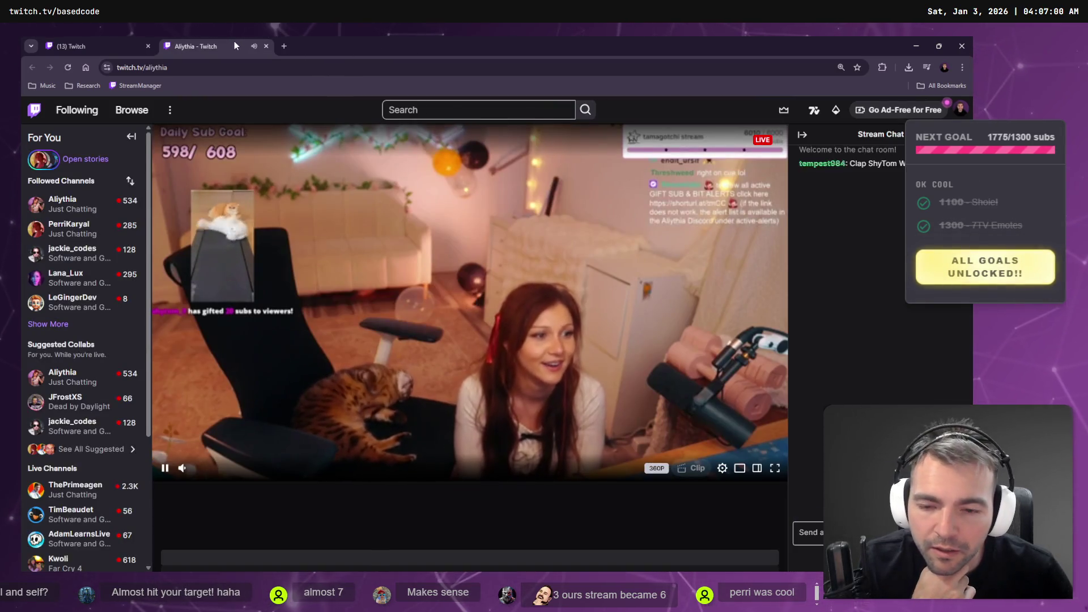
key(ctrl+w)
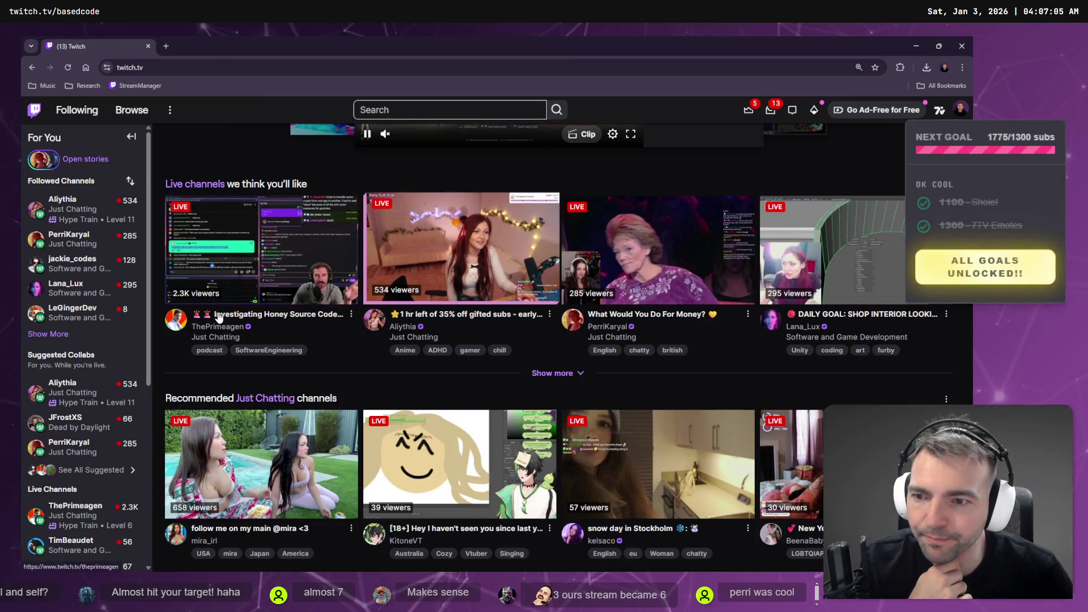
Open the recommended live coding stream from the home page and watch it full screen
key(alt+Tab)
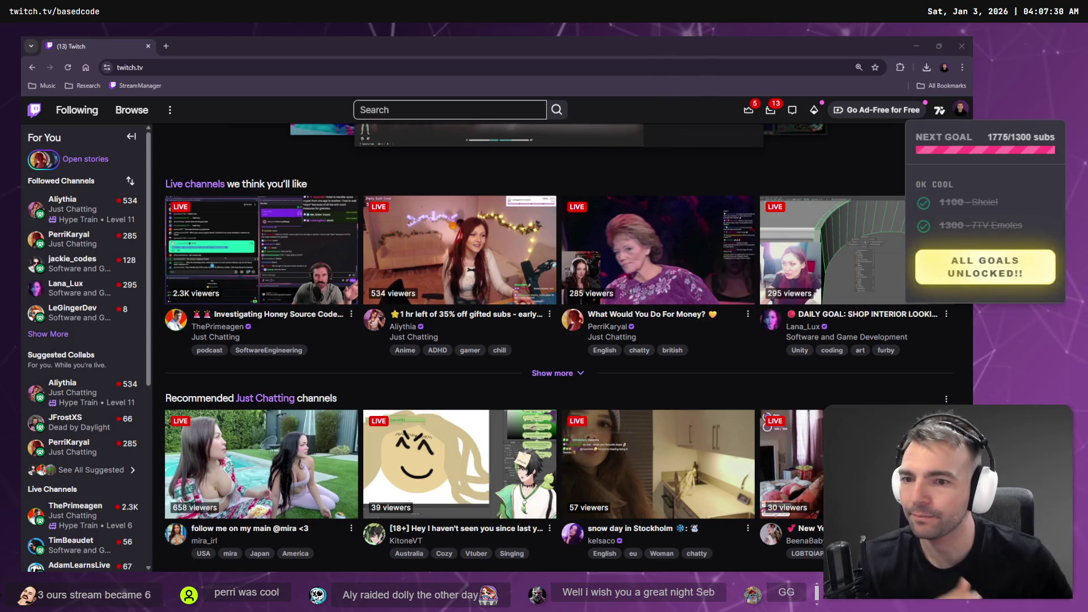
click(267, 295)
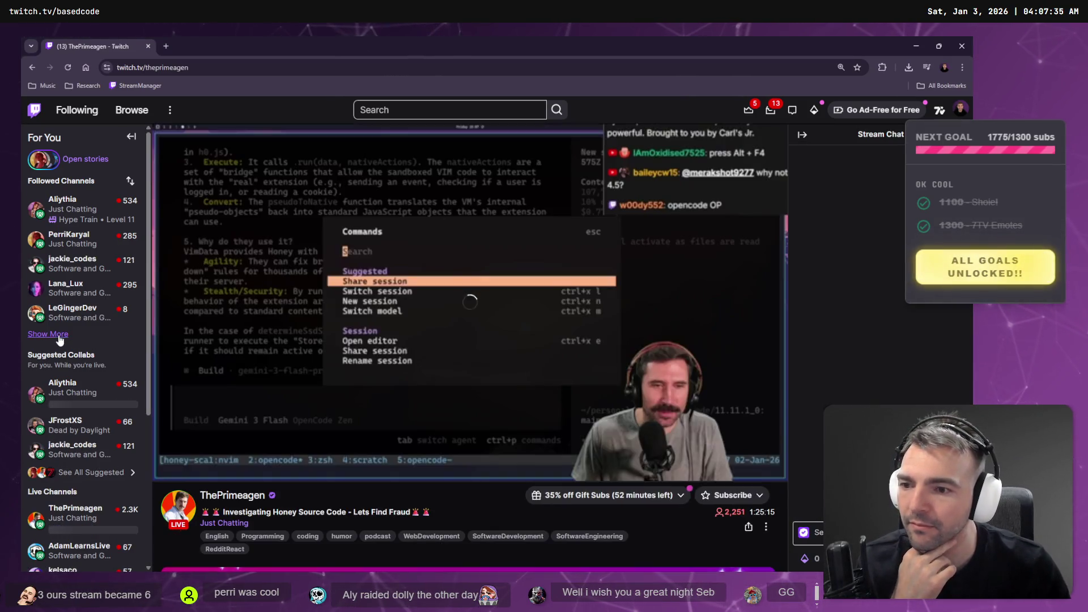
click(52, 334)
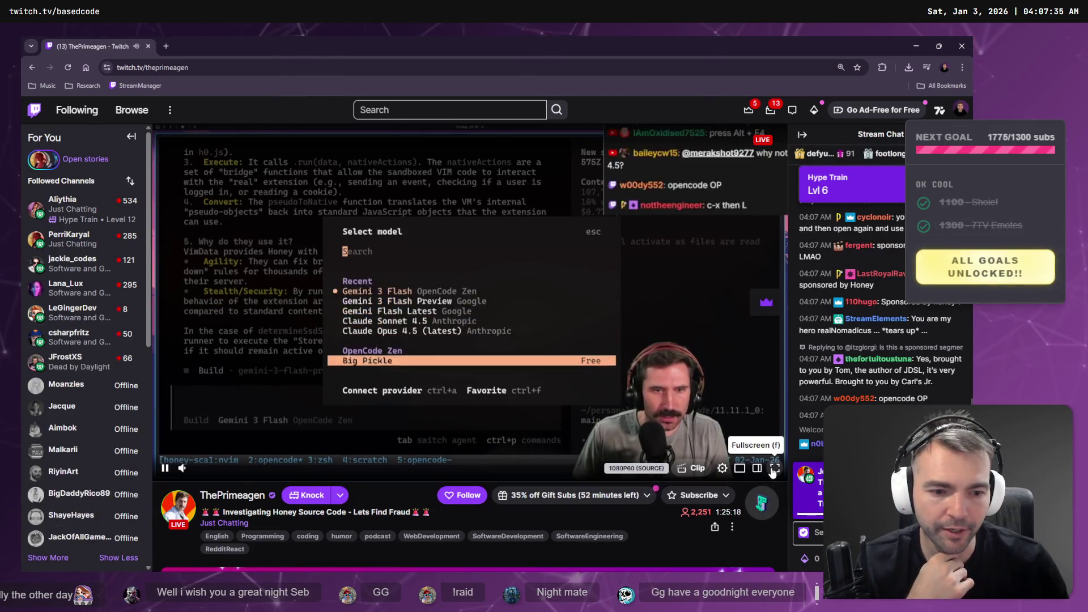
key(f)
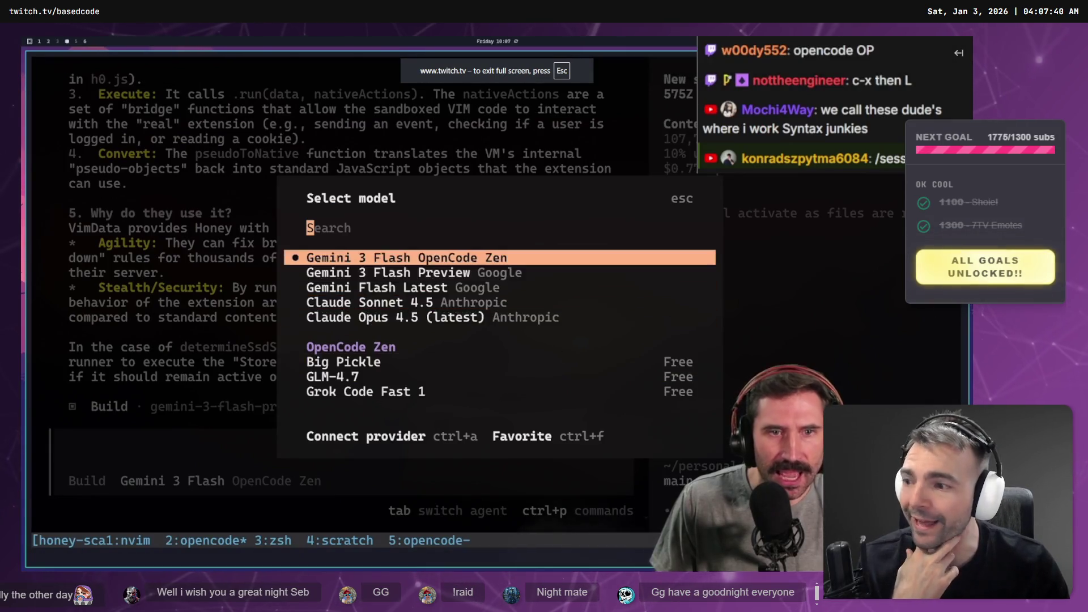